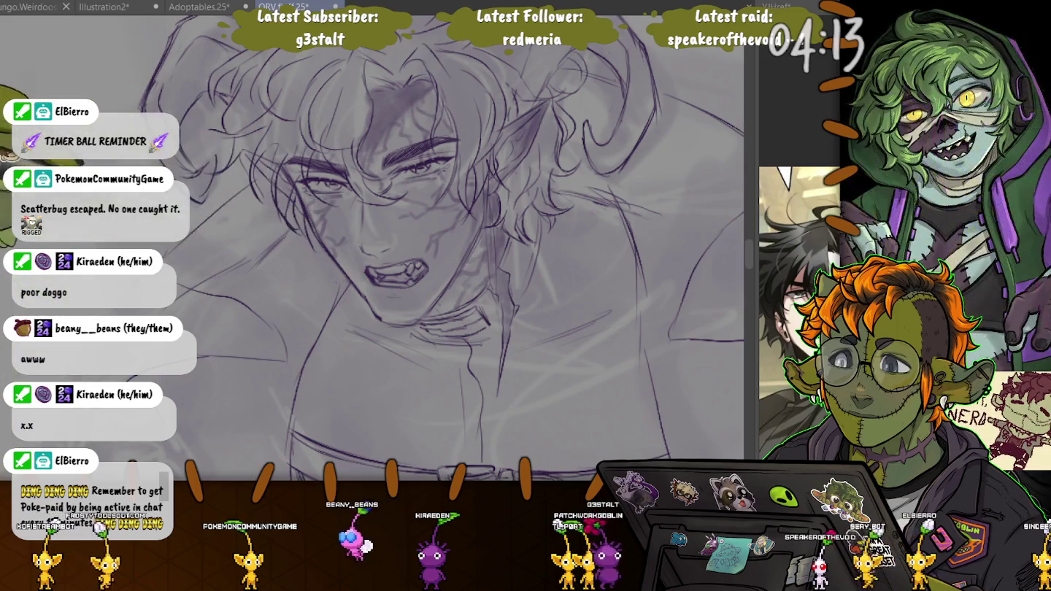
Zoom out and pan to frame the whole horned figure in its belted coat
left_click_drag(361, 121, 369, 114)
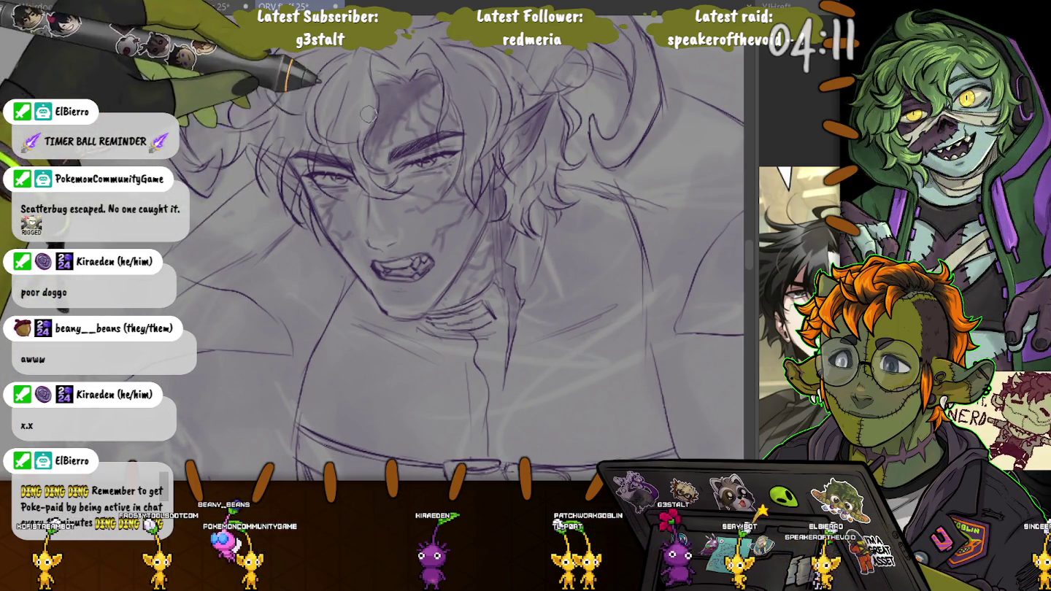
key("ctrl+minus")
key("ctrl+minus")
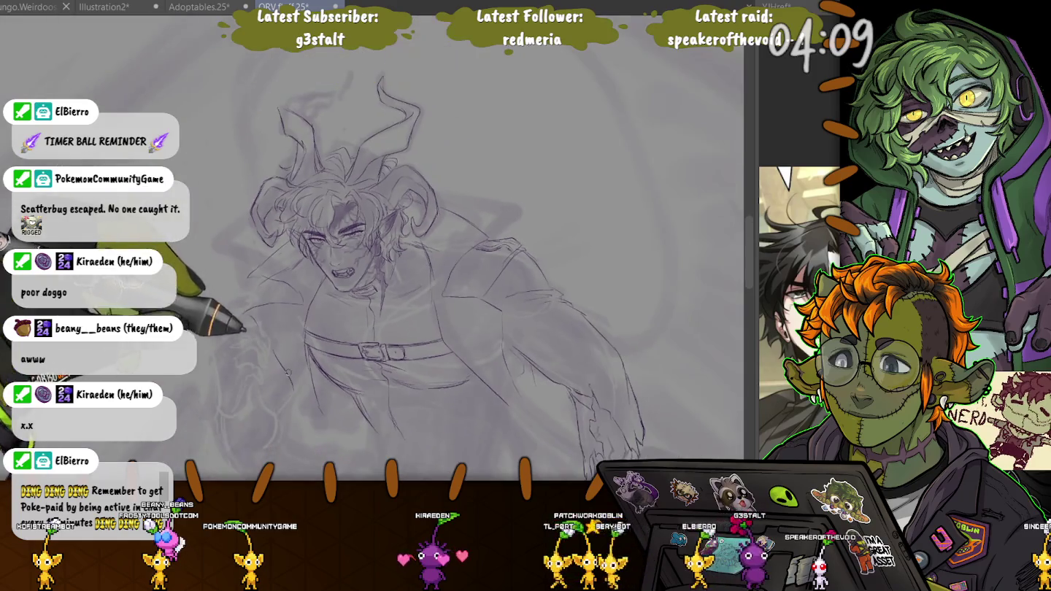
left_click_drag(189, 355, 324, 297)
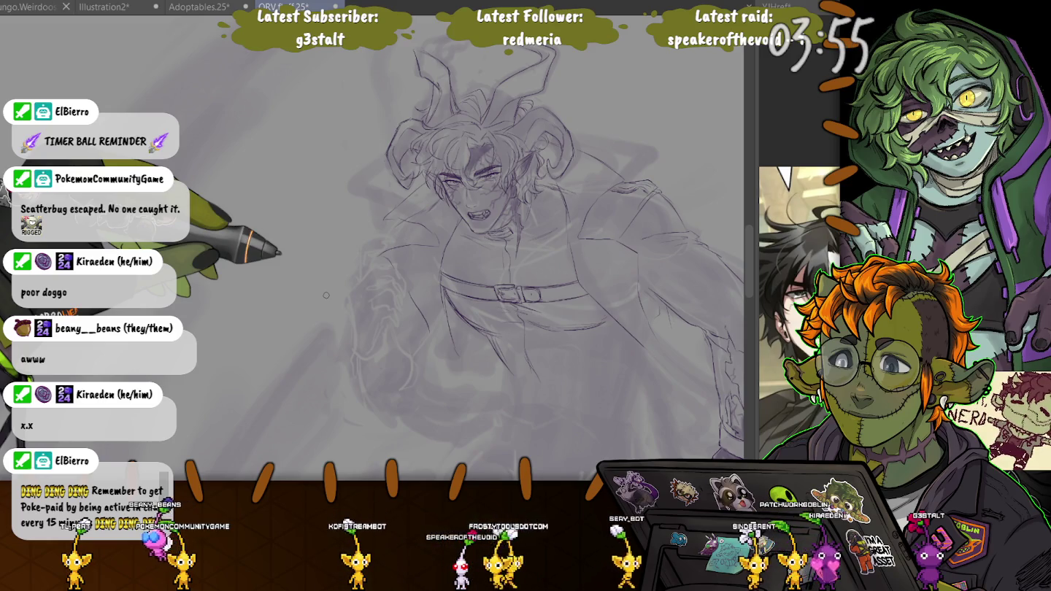
scroll(323, 280, "up", 2)
Zoom in on the snarling face and add darker purple shading around mouth, chin and neck
scroll(324, 281, "up", 2)
scroll(323, 280, "up", 2)
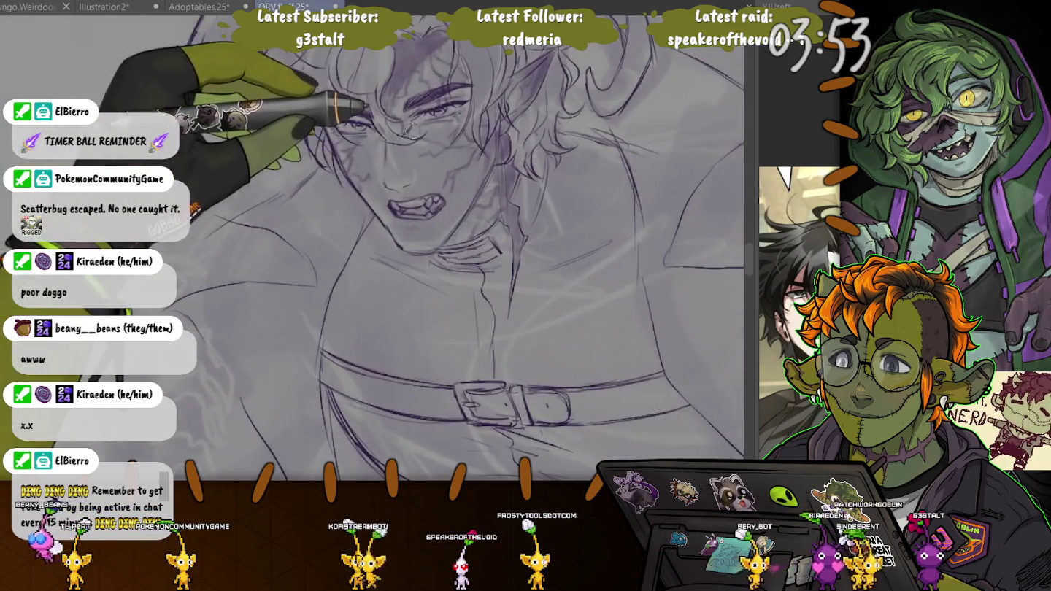
scroll(324, 280, "up", 2)
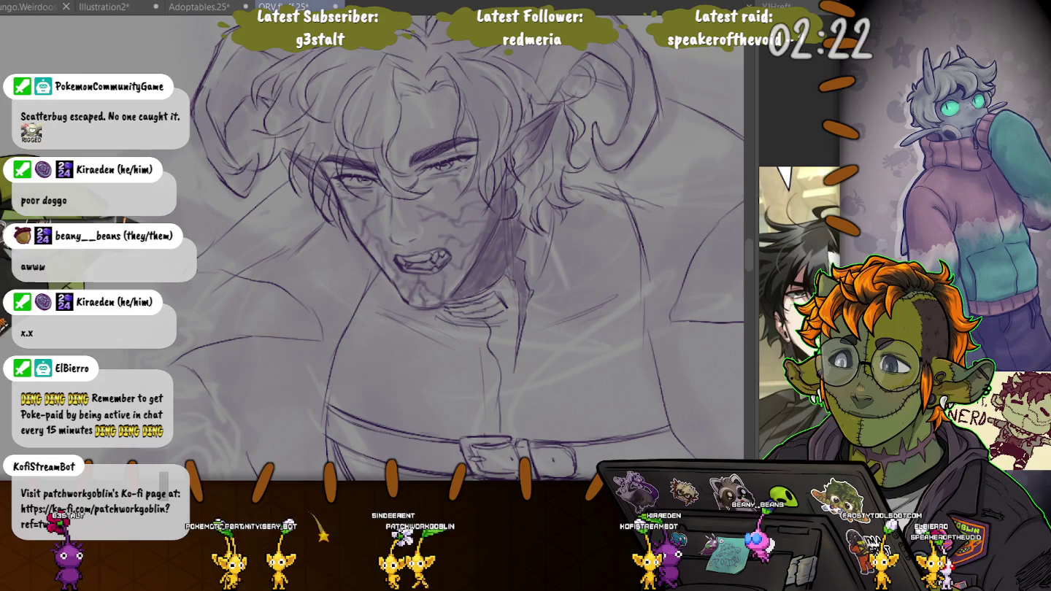
scroll(298, 316, "down", 2)
Zoom onto the coat and belt, sketch a clawed hand beside the torso, and level the view
scroll(298, 315, "down", 2)
scroll(299, 316, "down", 2)
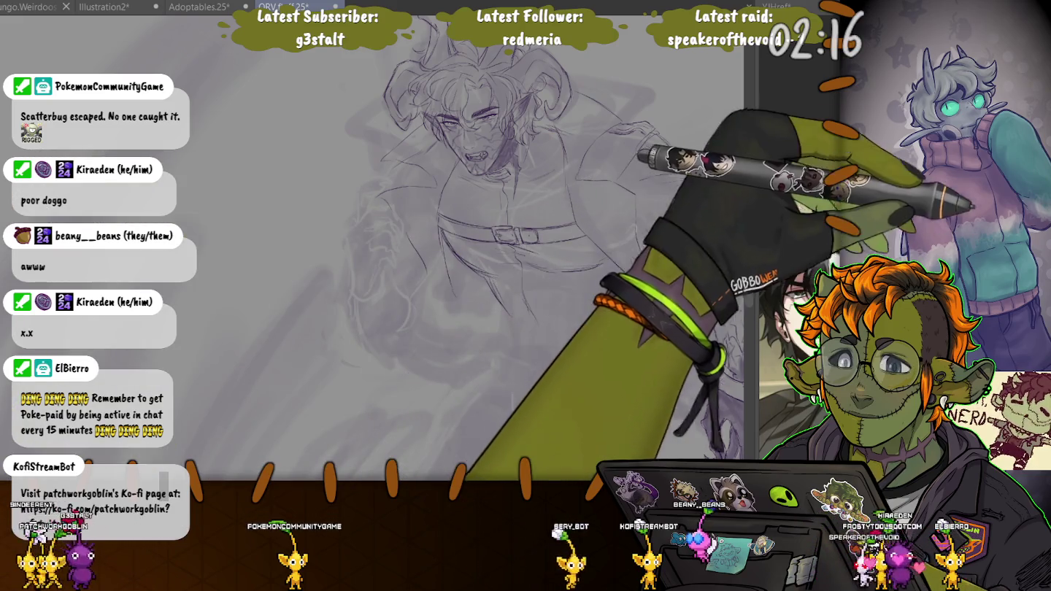
scroll(344, 255, "up", 2)
scroll(344, 255, "up", 1)
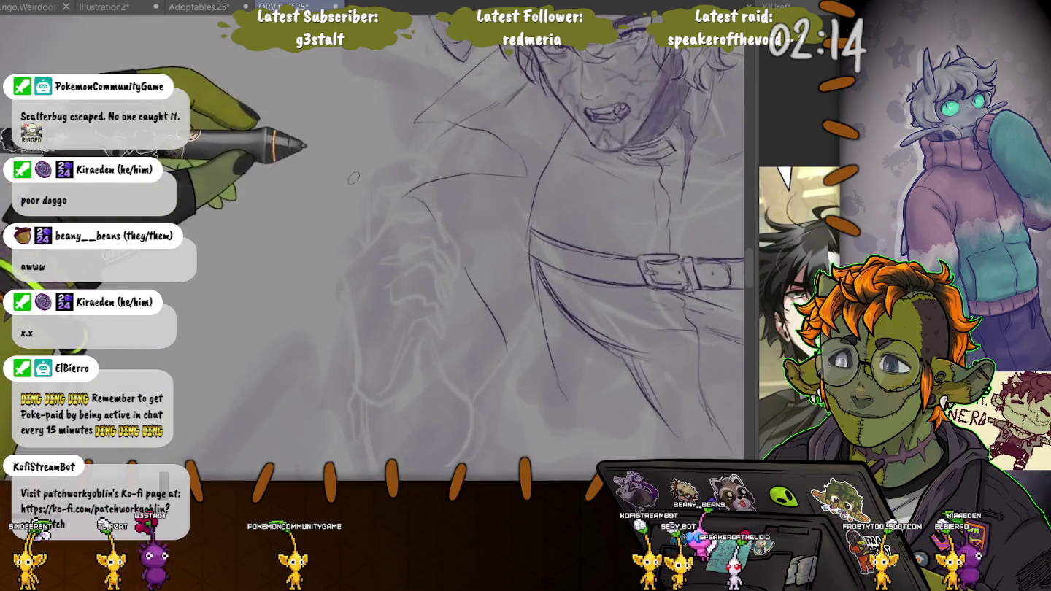
scroll(344, 254, "up", 1)
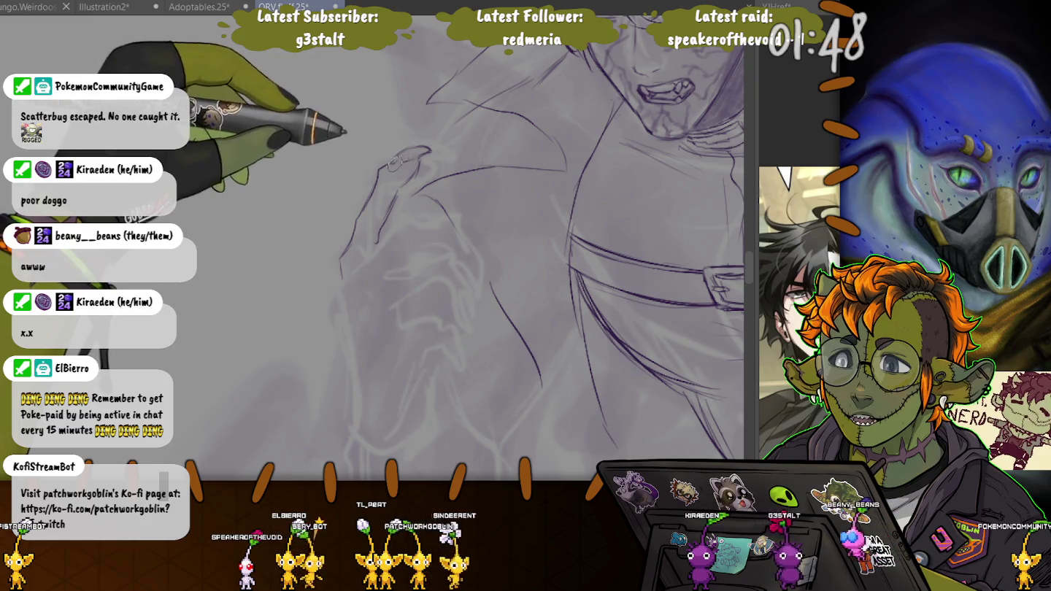
left_click_drag(392, 166, 411, 204)
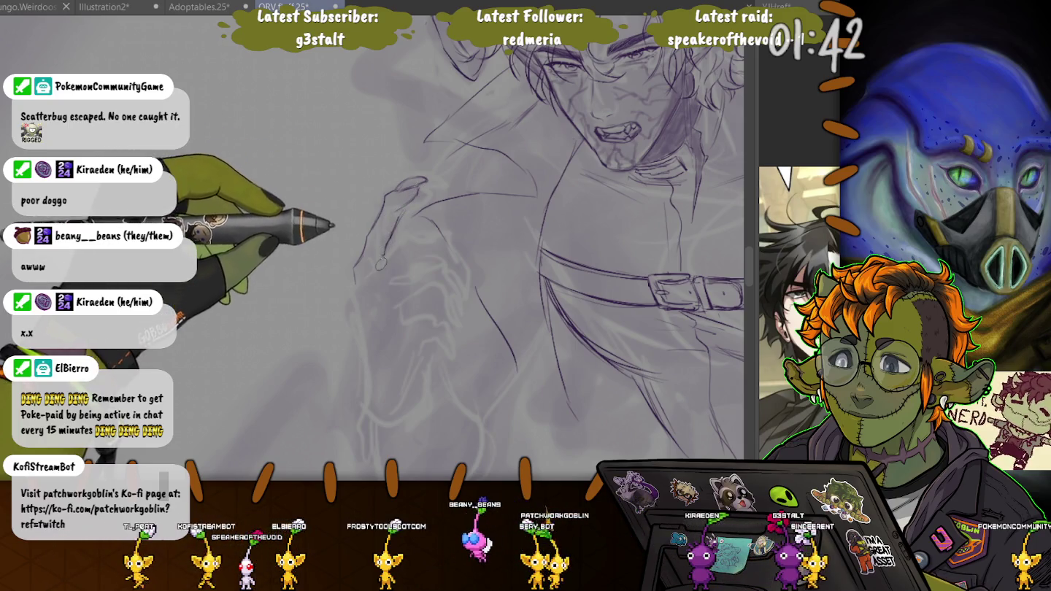
Centre the lower arm and hand, zoom in, and shade the curled clawed fingers dark purple
left_click_drag(400, 211, 289, 151)
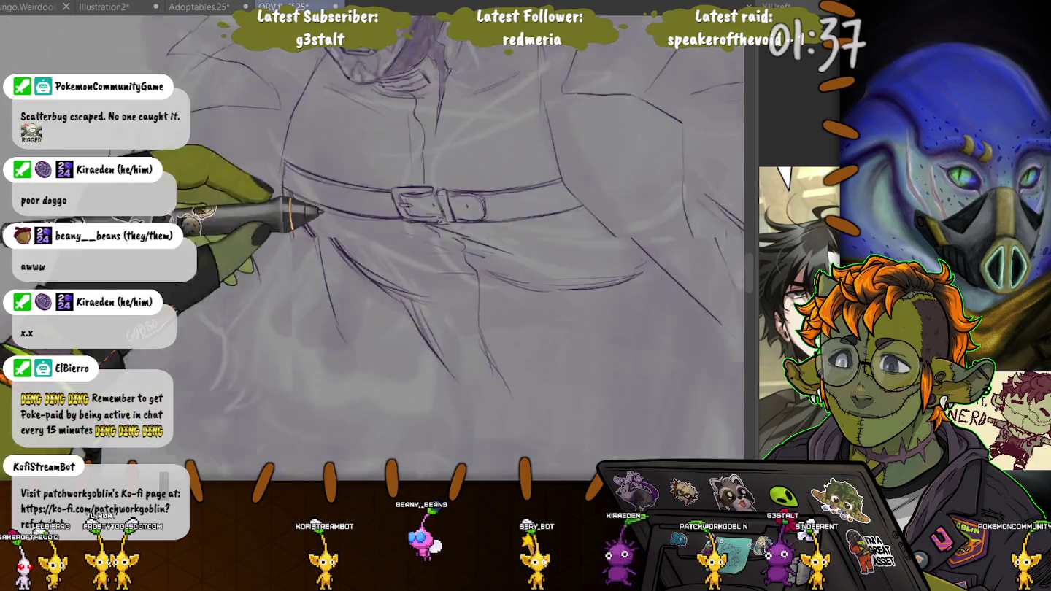
left_click_drag(296, 155, 379, 30)
scroll(434, 270, "up", 2)
scroll(434, 271, "up", 2)
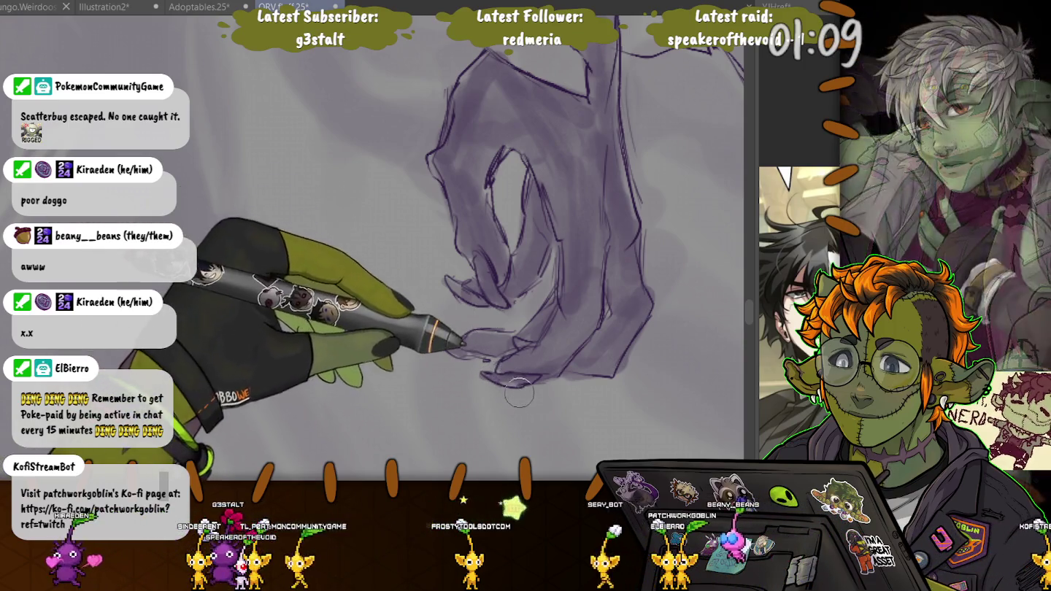
scroll(484, 319, "down", 5)
Pan out to see the whole figure with the shaded hand at lower right
mouse_move(37, 321)
left_mouse_down()
mouse_move(235, 321)
mouse_move(356, 379)
left_mouse_up()
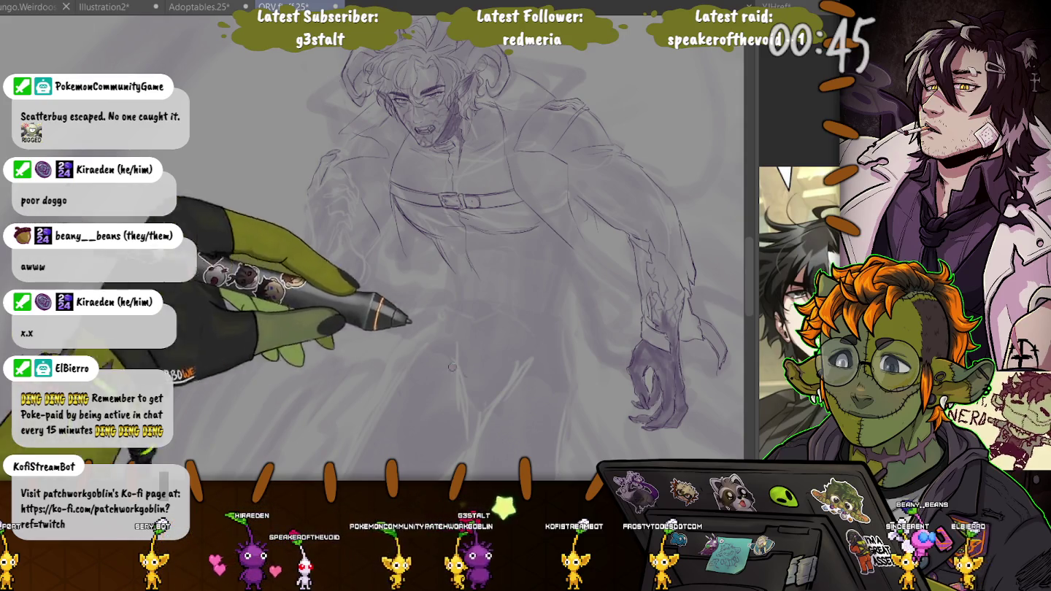
scroll(460, 318, "up", 5)
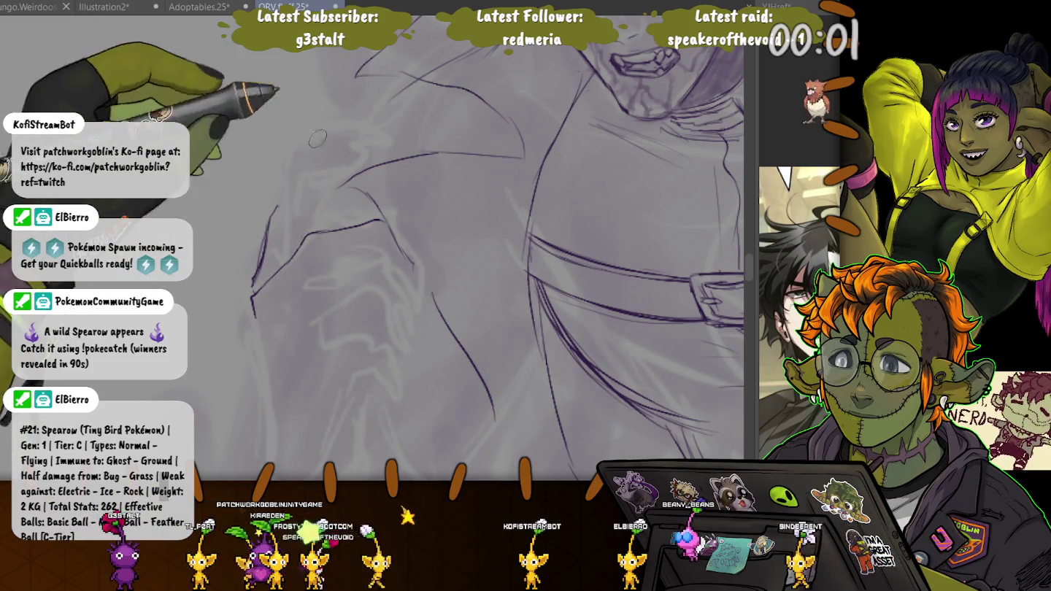
Extend the coat's left contour line upward with a bolder stroke
left_click_drag(272, 207, 291, 182)
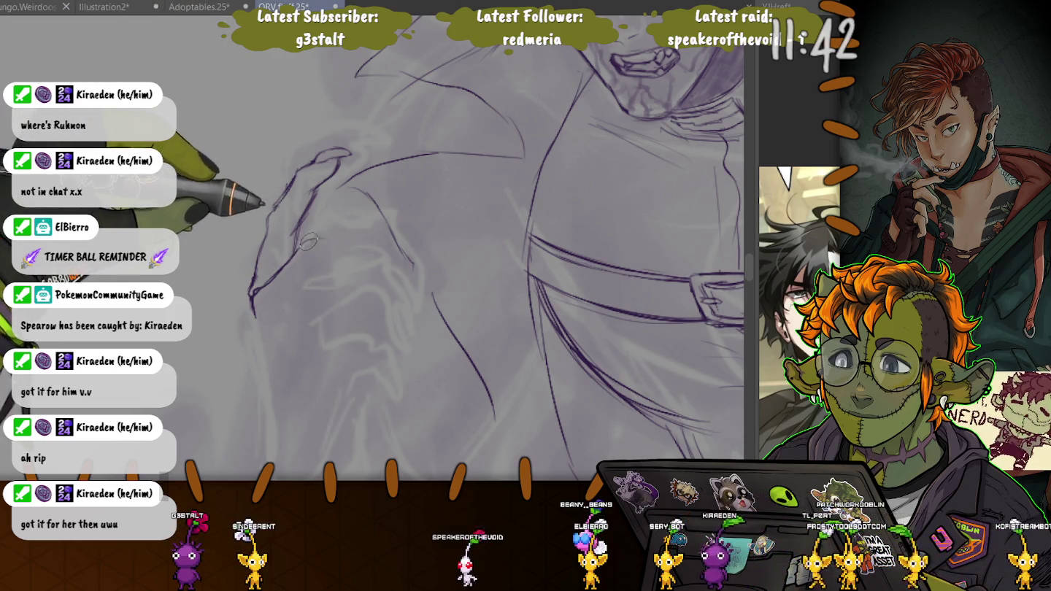
Sketch finger lines across the hand resting on the coat beside the belt
left_click_drag(309, 244, 372, 233)
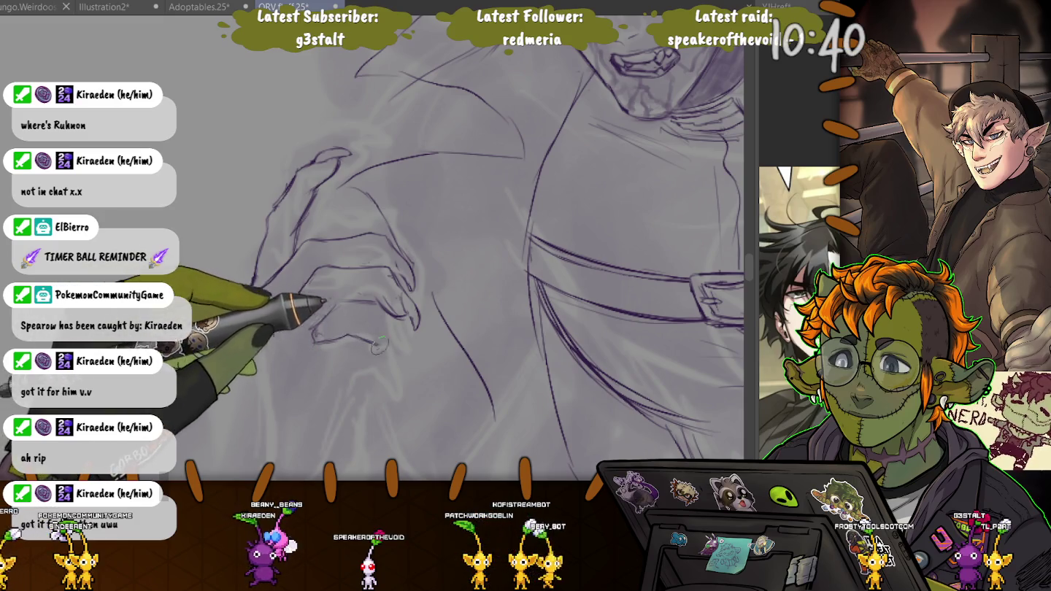
Extend the clawed finger strokes downward and curve the hand's lower-left edge
left_click_drag(378, 346, 395, 382)
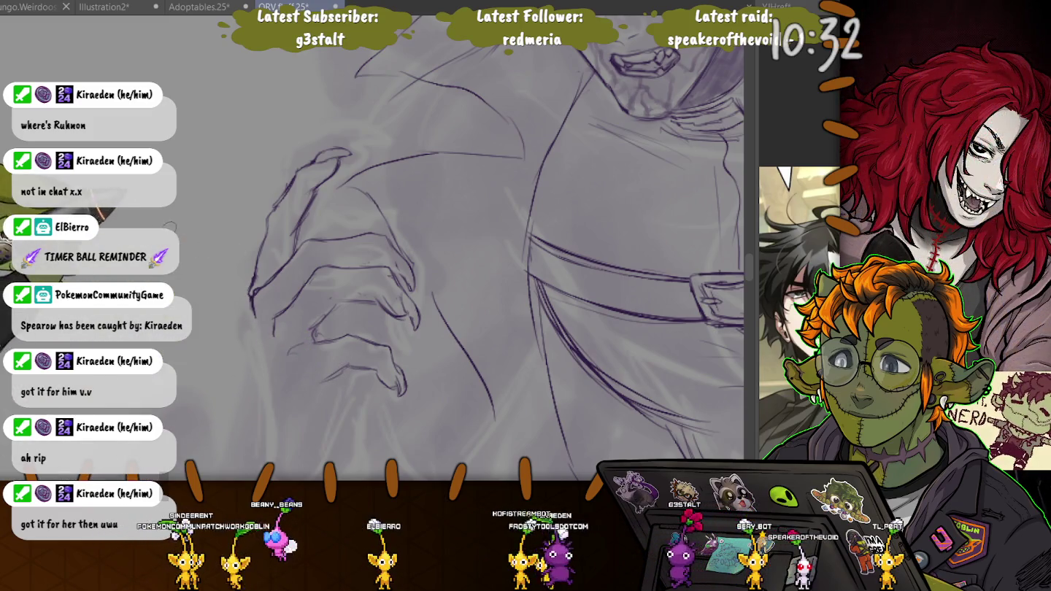
scroll(367, 261, "down", 1)
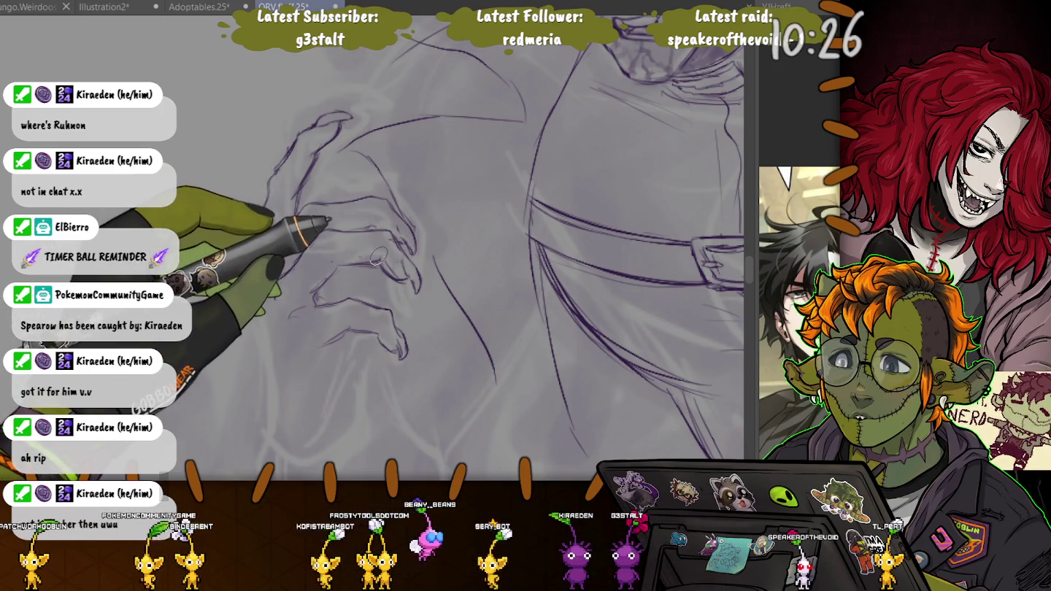
scroll(329, 205, "down", 1)
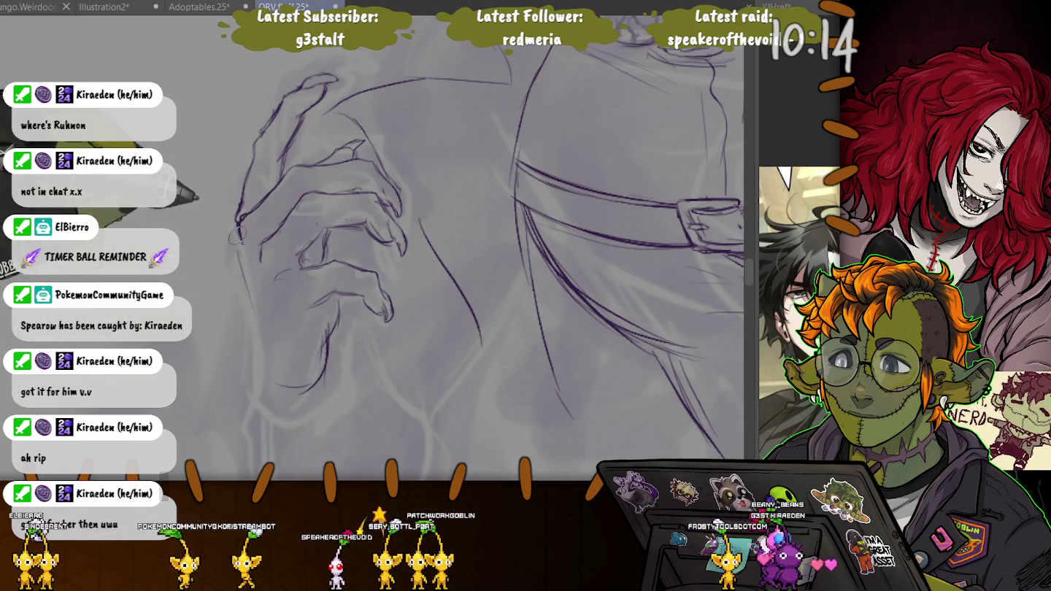
left_click_drag(257, 332, 321, 381)
scroll(246, 308, "down", 3)
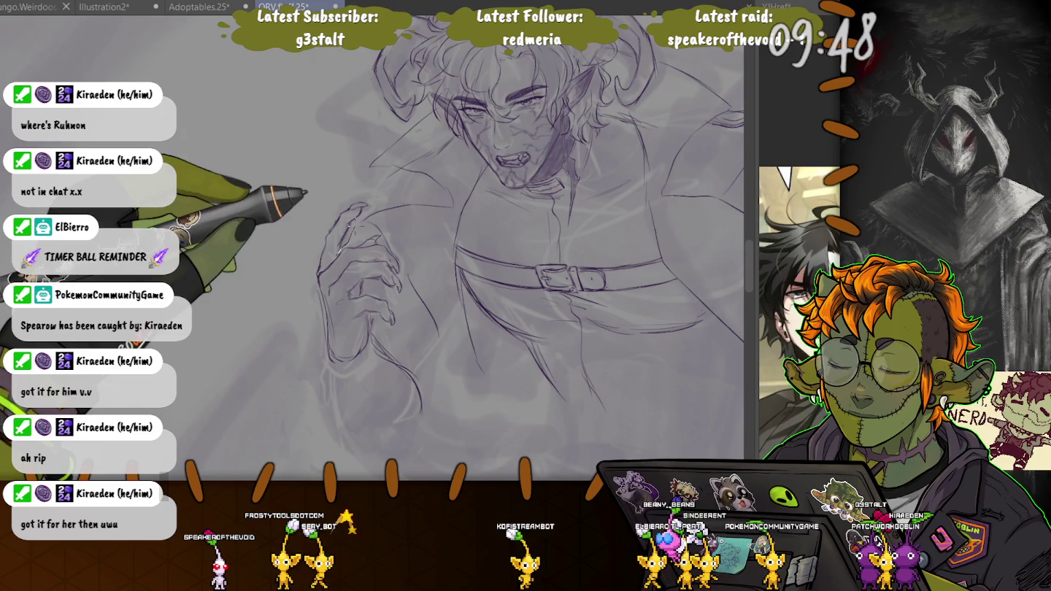
Lasso the drawn hand and enlarge and tilt it up and to the right
left_click_drag(376, 192, 319, 276)
key("ctrl+t")
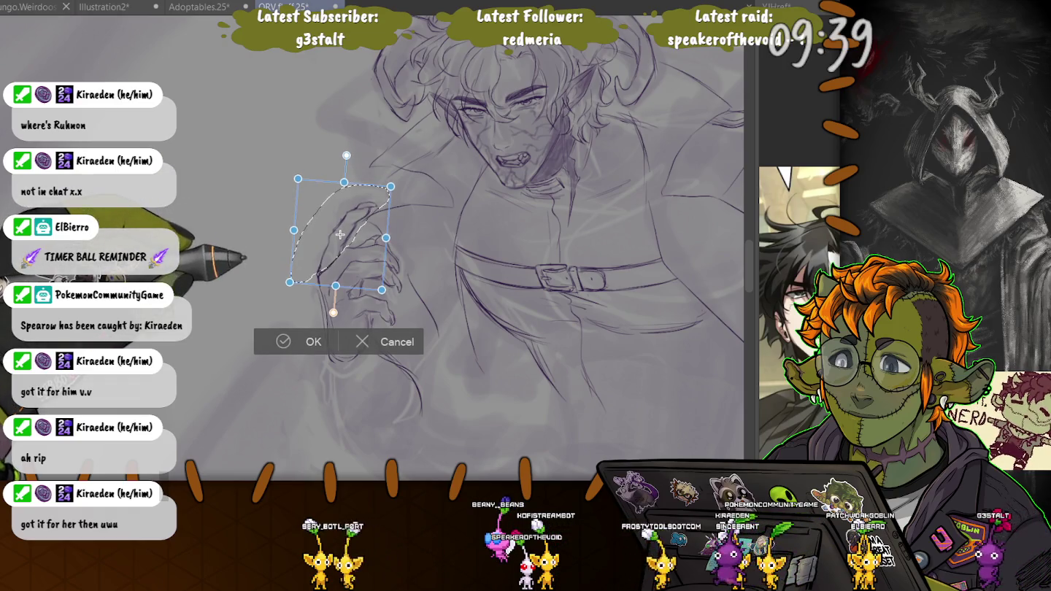
left_click_drag(298, 179, 298, 176)
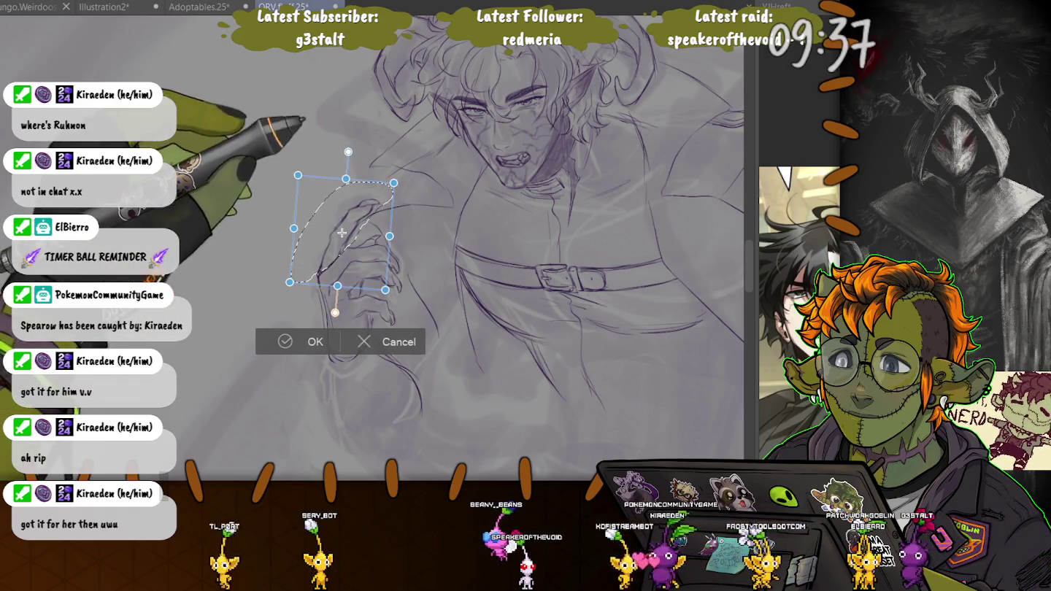
left_click_drag(394, 181, 401, 176)
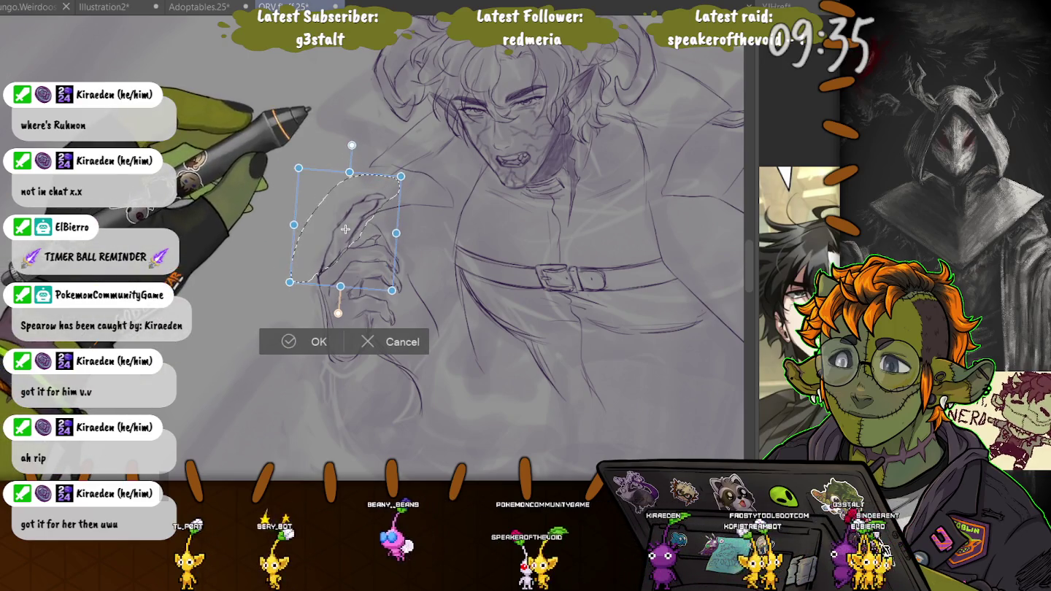
key("Return")
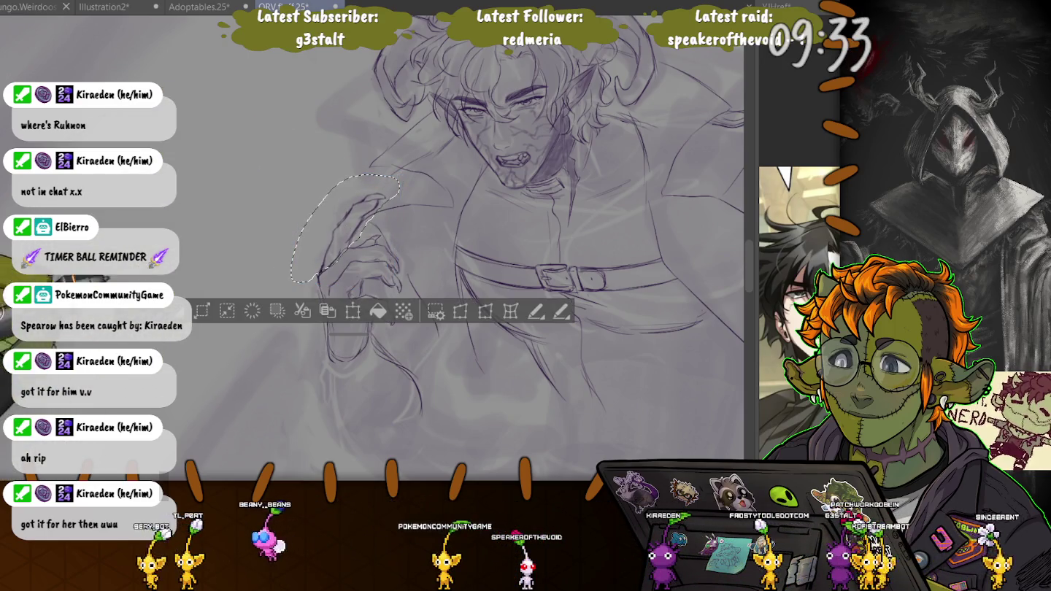
key("ctrl+d")
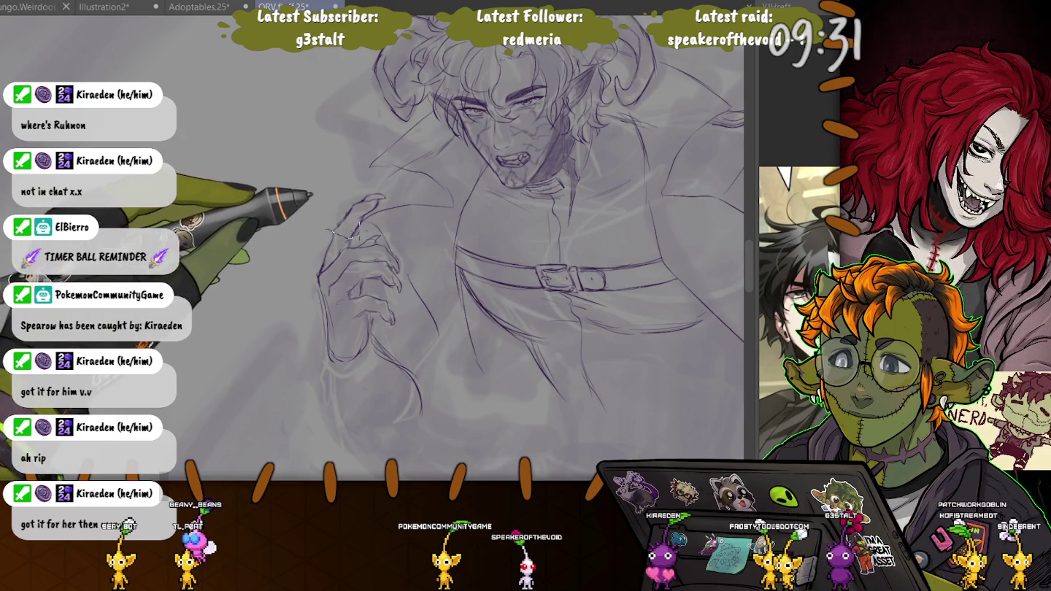
Reselect parts of the hand and transform the fingertips to reshape them
key("ctrl+t")
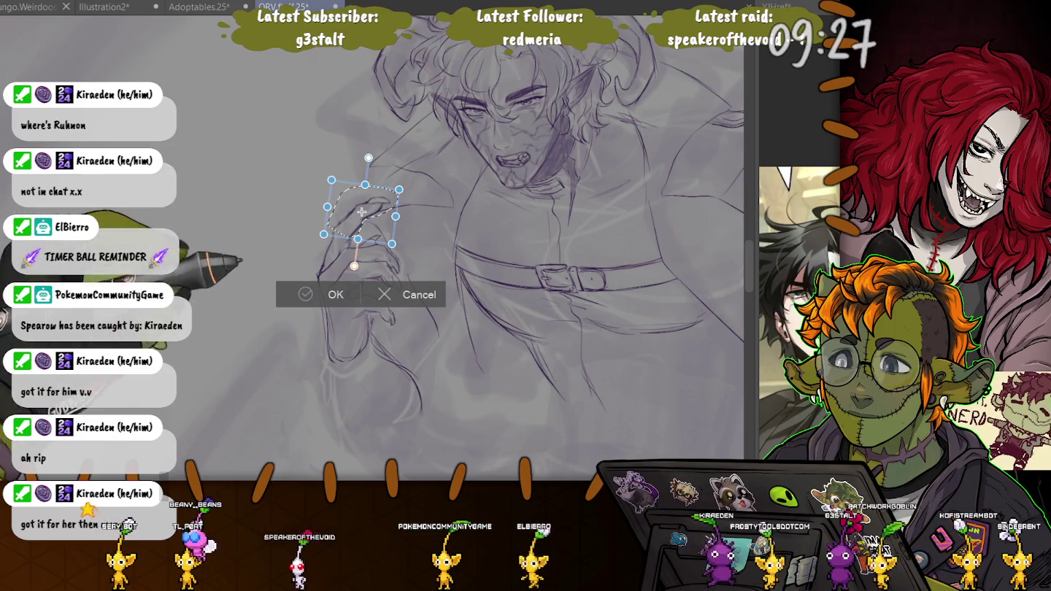
key("Return")
key("ctrl+d")
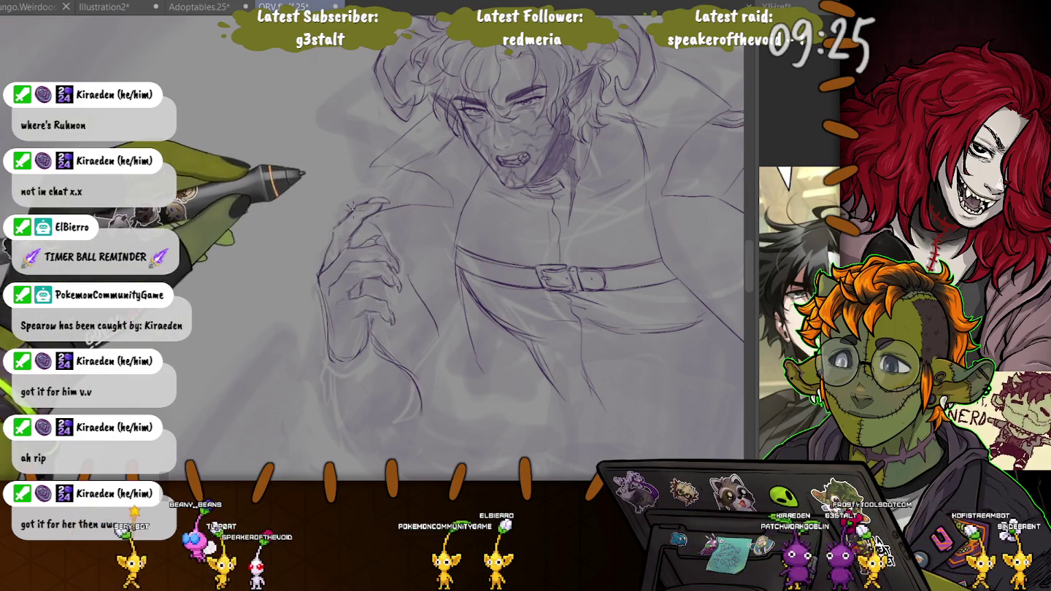
left_click_drag(352, 208, 351, 203)
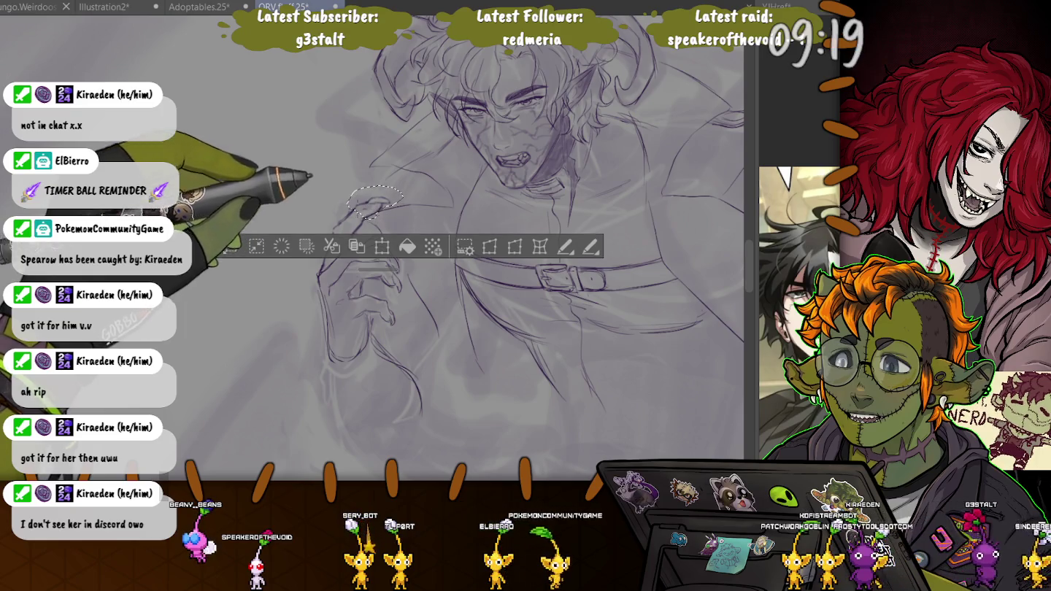
key("ctrl+t")
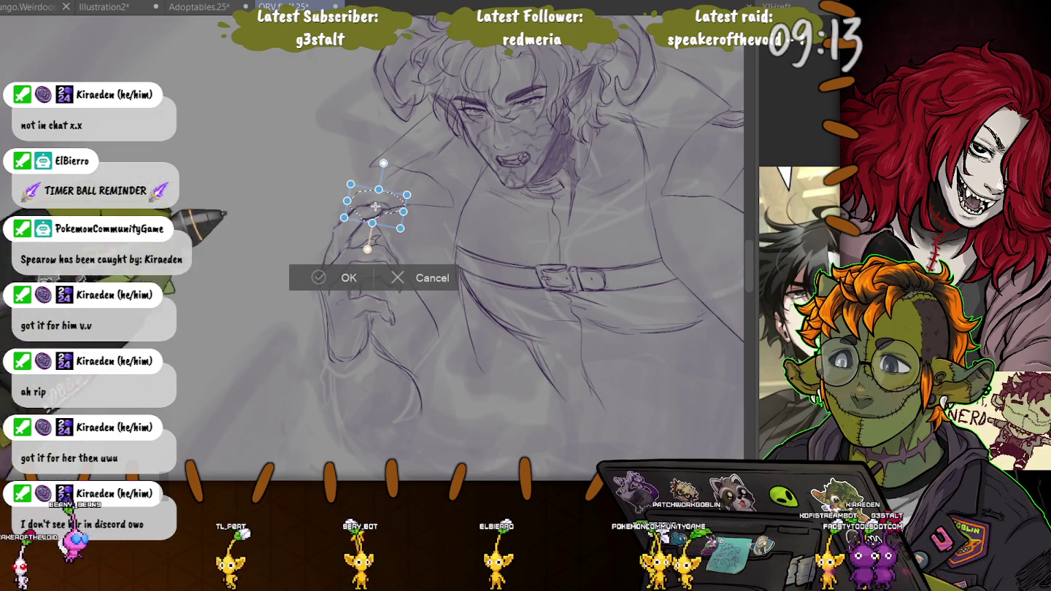
key("Return")
key("ctrl+d")
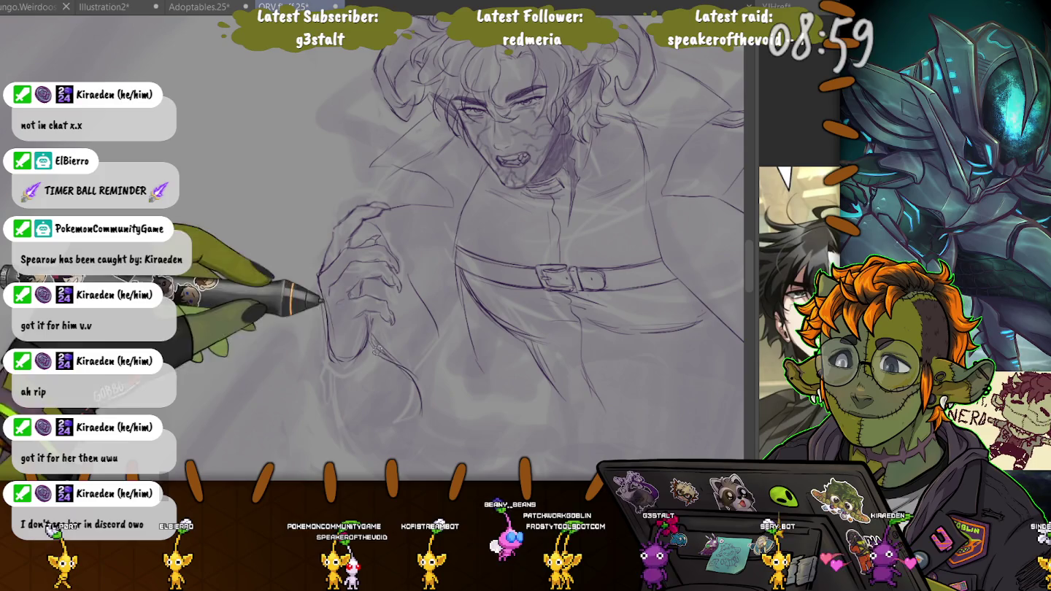
Sketch lines for the lower forearm and sleeve, then zoom to check the figure
left_click_drag(332, 361, 347, 420)
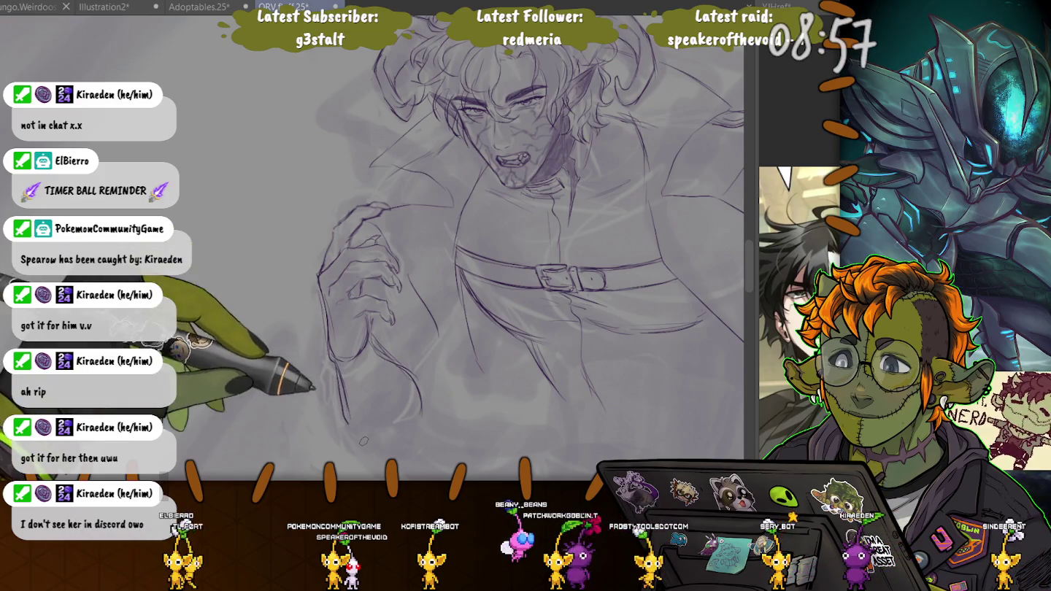
left_click_drag(337, 332, 420, 409)
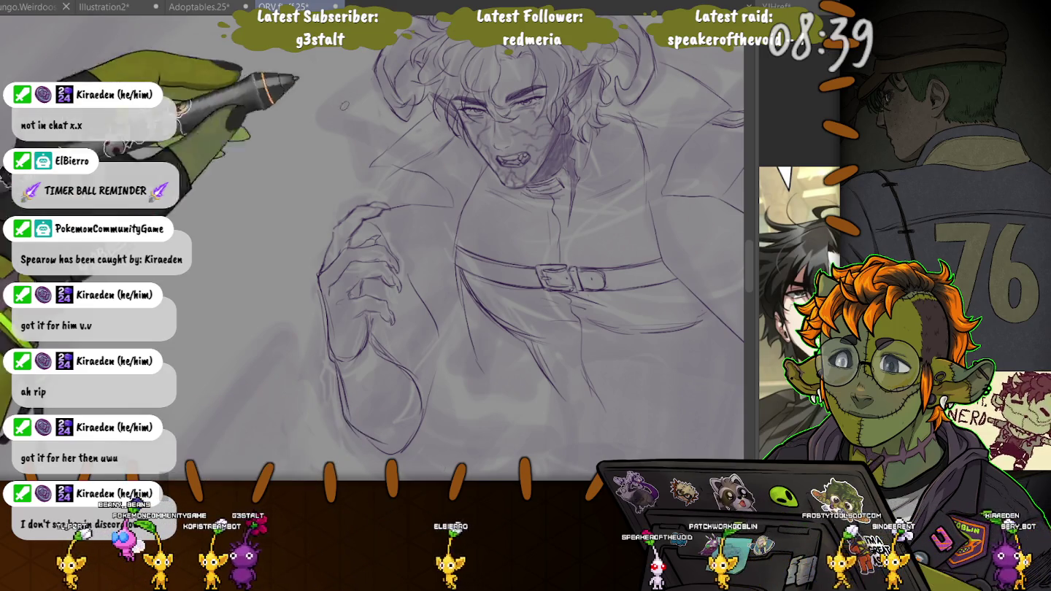
scroll(453, 248, "down", 3)
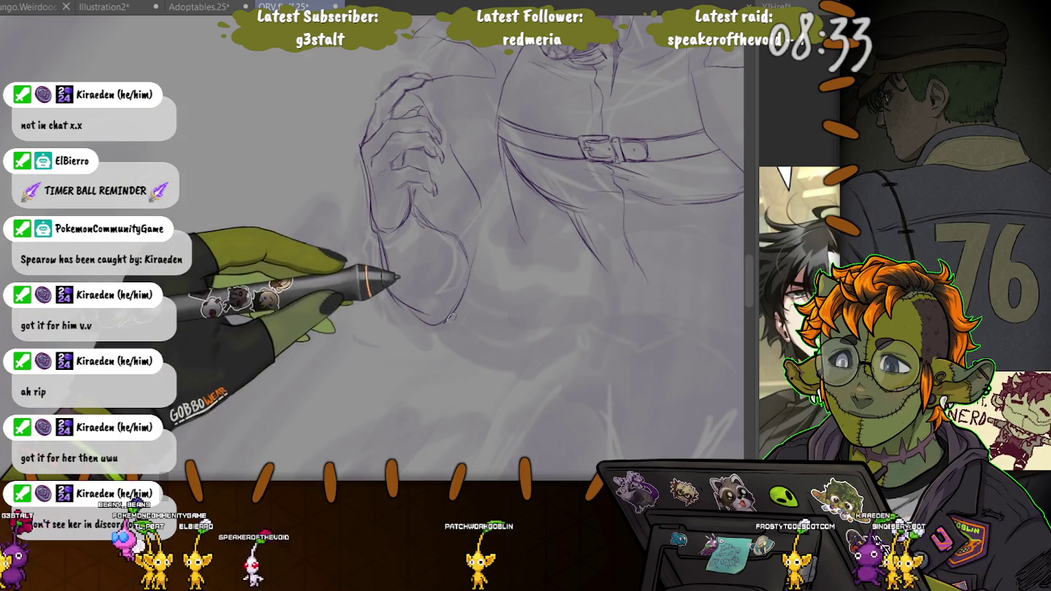
scroll(453, 248, "up", 3)
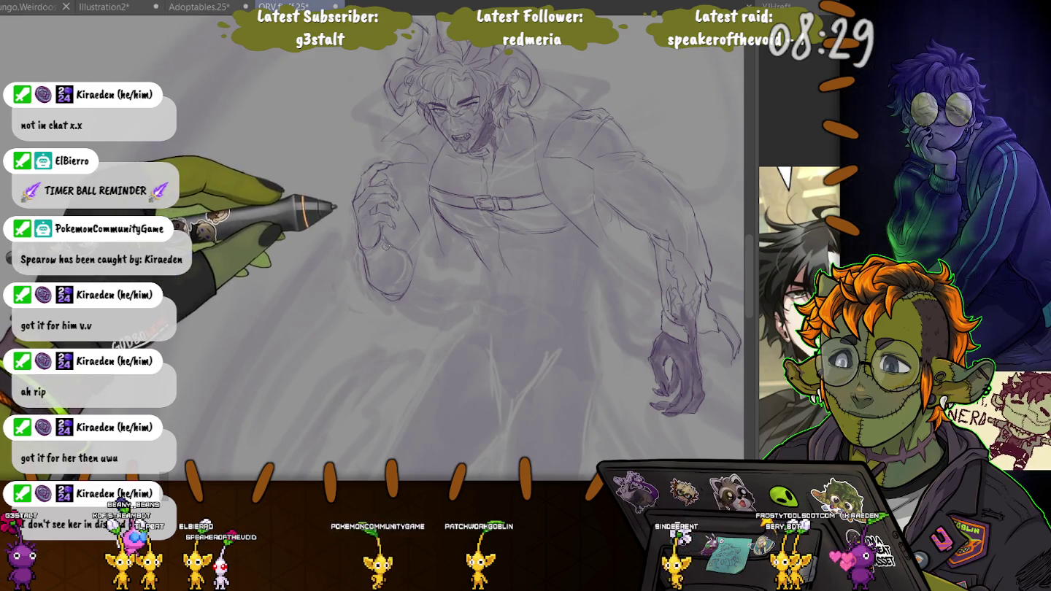
Erase the bulb-shaped lines below the hand and redraw a rounded cuff with a strap mark around the wrist
scroll(387, 201, "up", 3)
left_click_drag(387, 236, 352, 322)
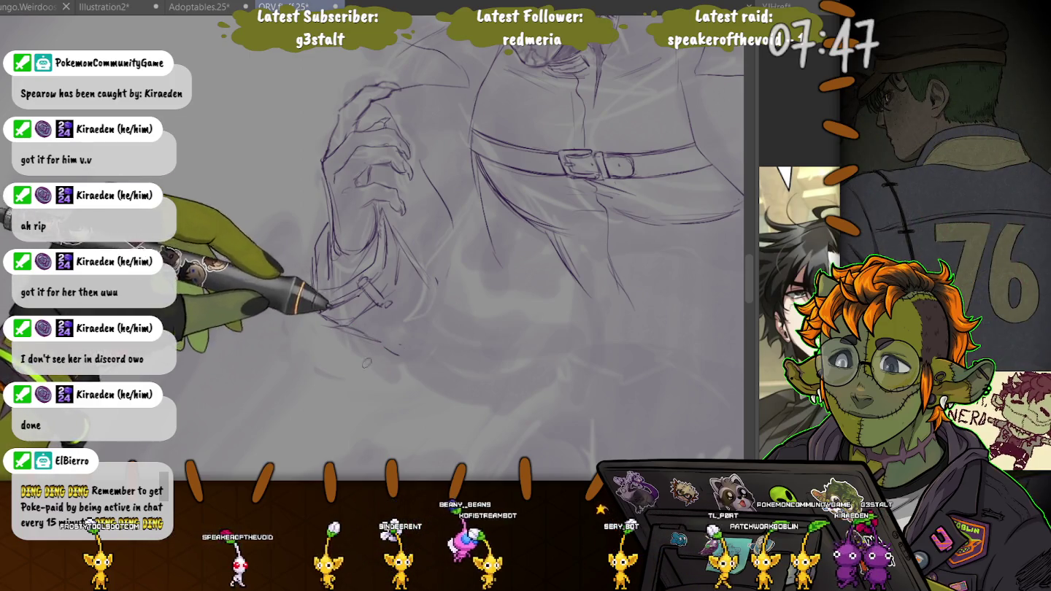
left_click_drag(342, 331, 443, 283)
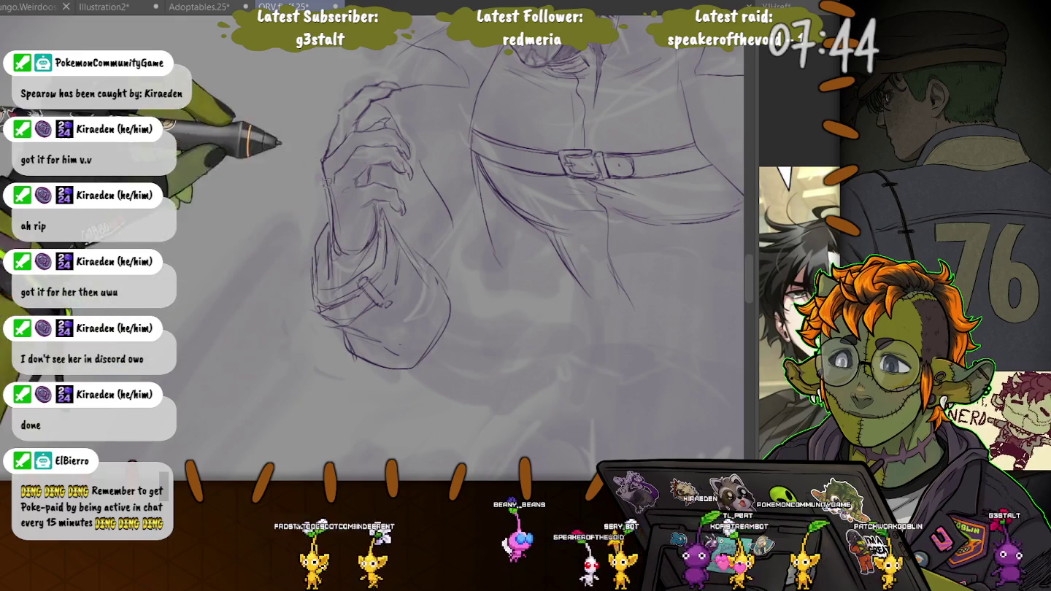
key("ctrl+minus")
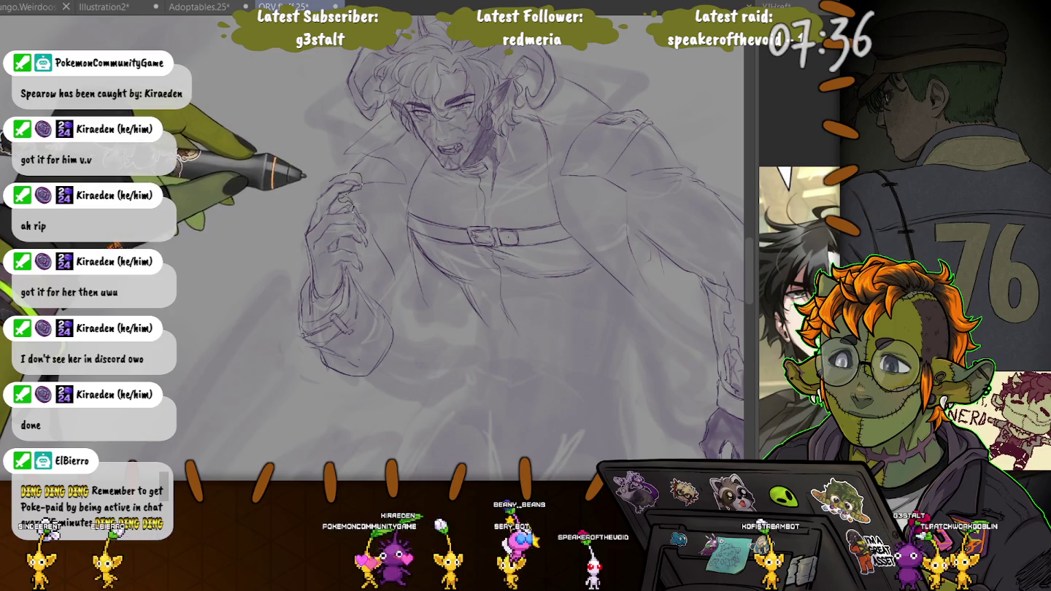
Lasso the raised hand and sleeve and shift them up and left, closer to the face
left_click_drag(354, 179, 349, 180)
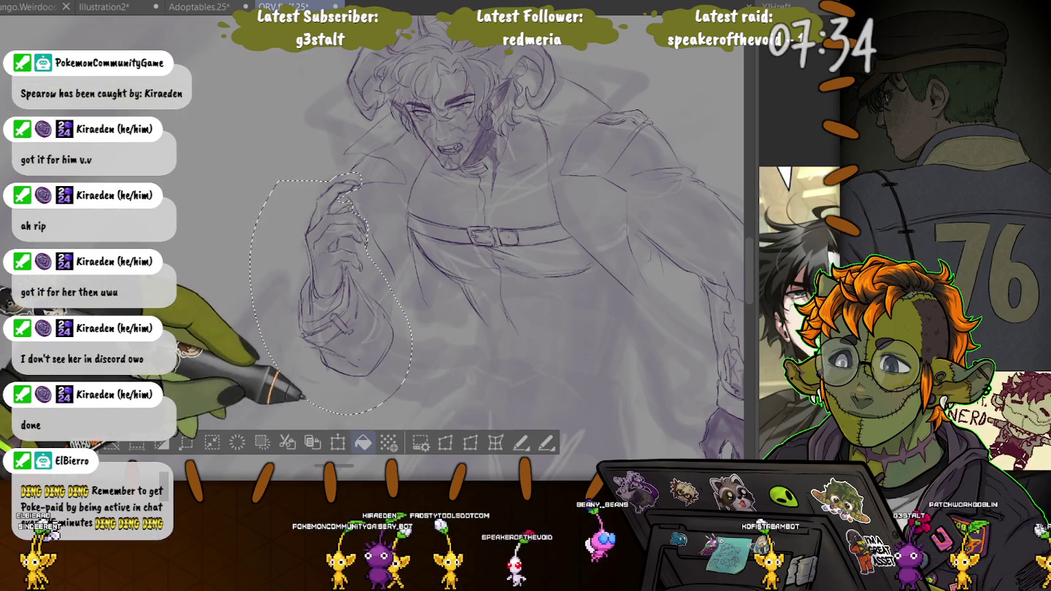
left_click(337, 442)
left_click_drag(332, 292, 311, 270)
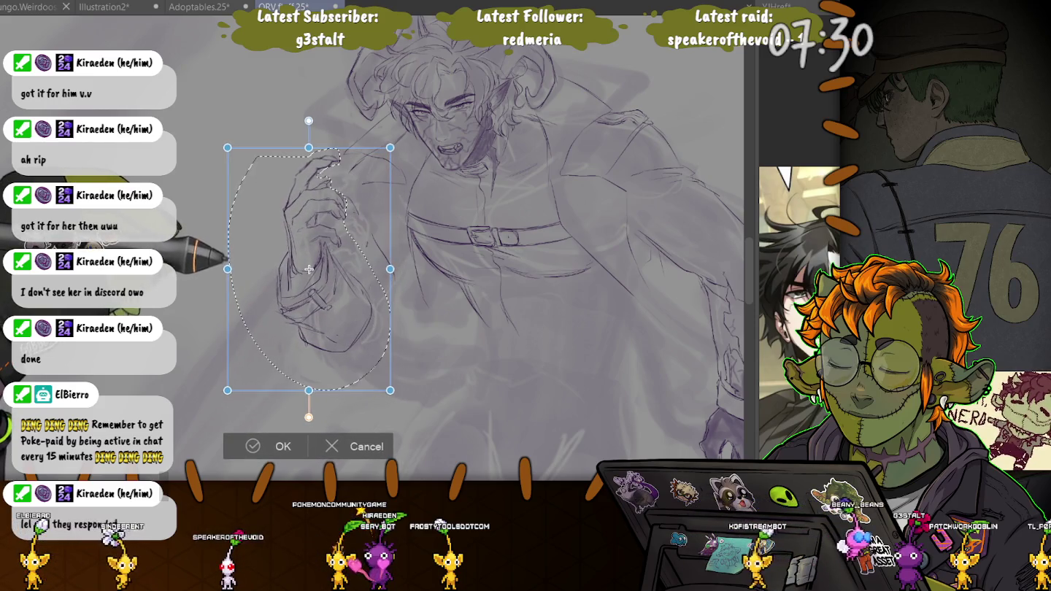
key("Return")
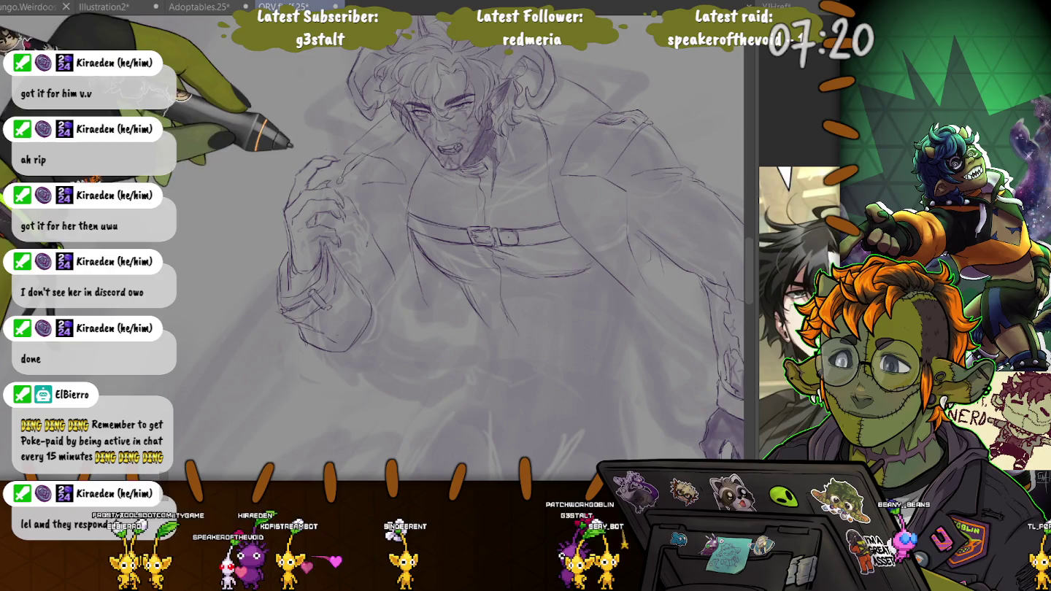
key("asciicircum")
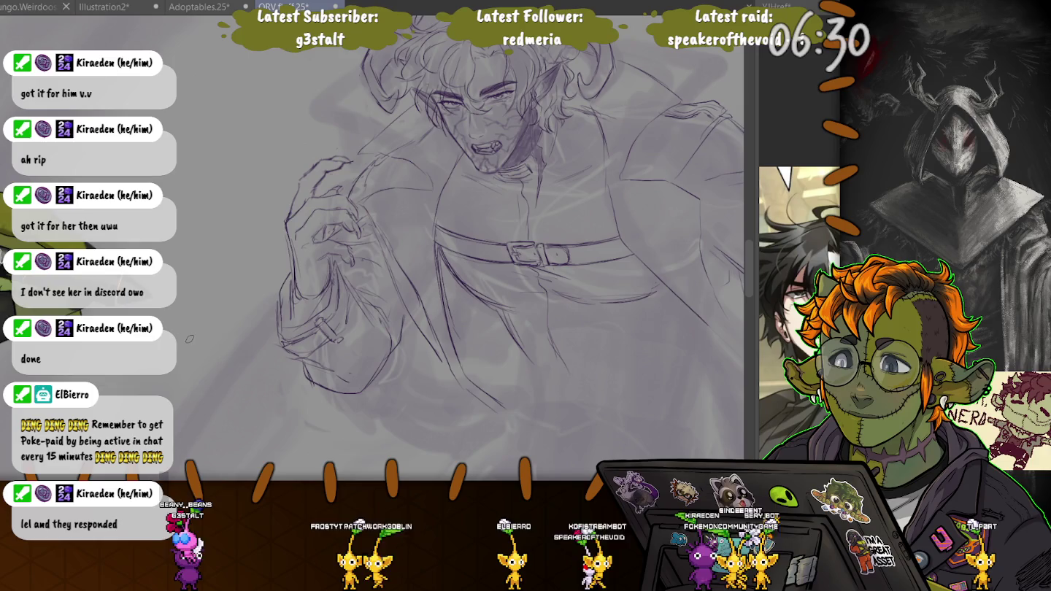
Zoom out to show the whole horned figure with the refined sleeve cuff
scroll(188, 354, "down", 2)
scroll(188, 354, "down", 2)
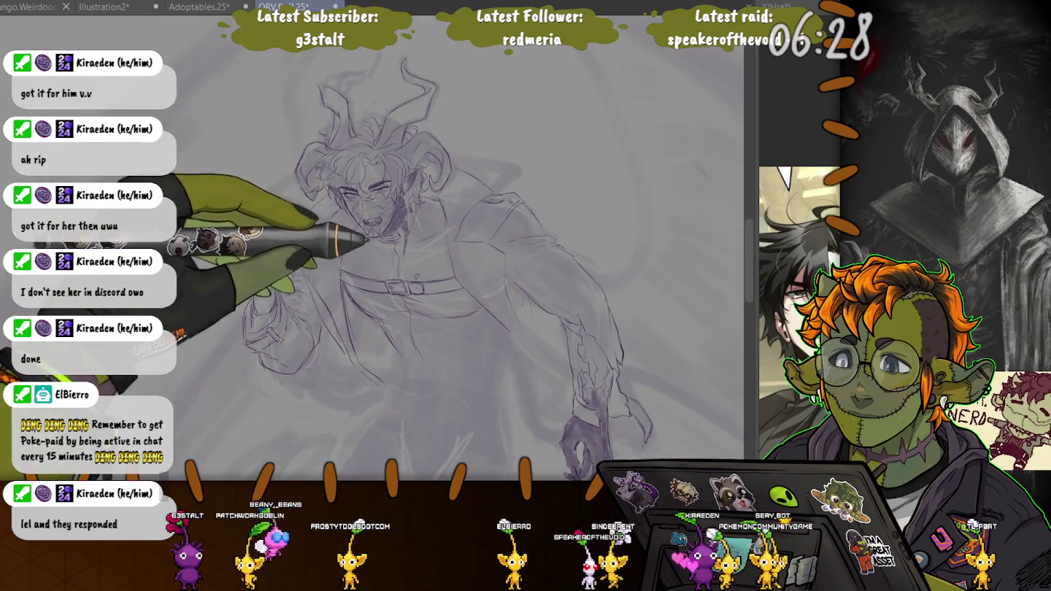
scroll(467, 249, "down", 3)
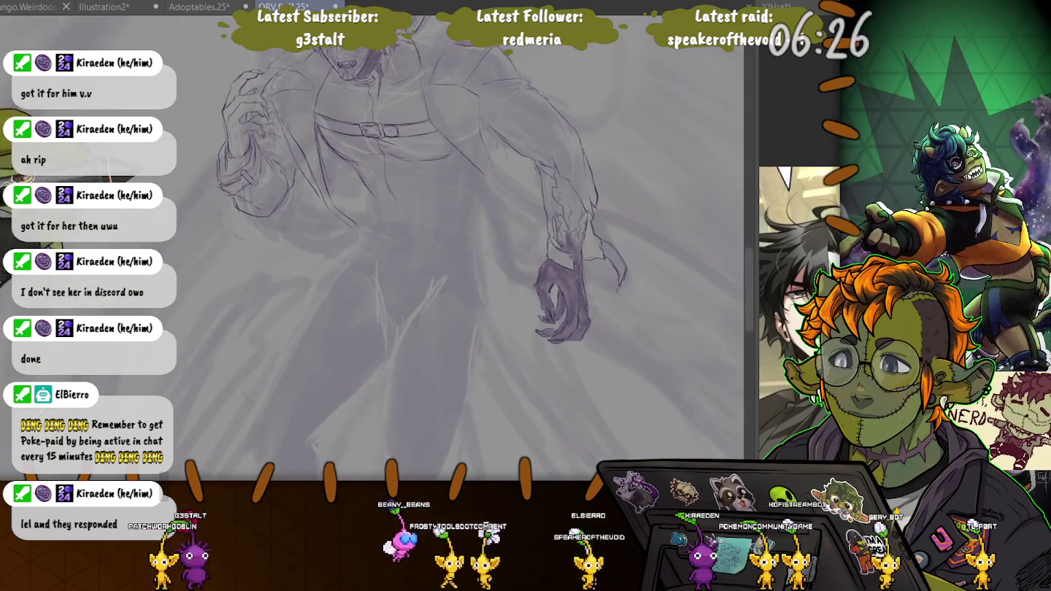
Zoom in on the coat collar and shoulder around the raised hand
scroll(468, 248, "up", 3)
scroll(255, 157, "up", 2)
scroll(256, 157, "up", 2)
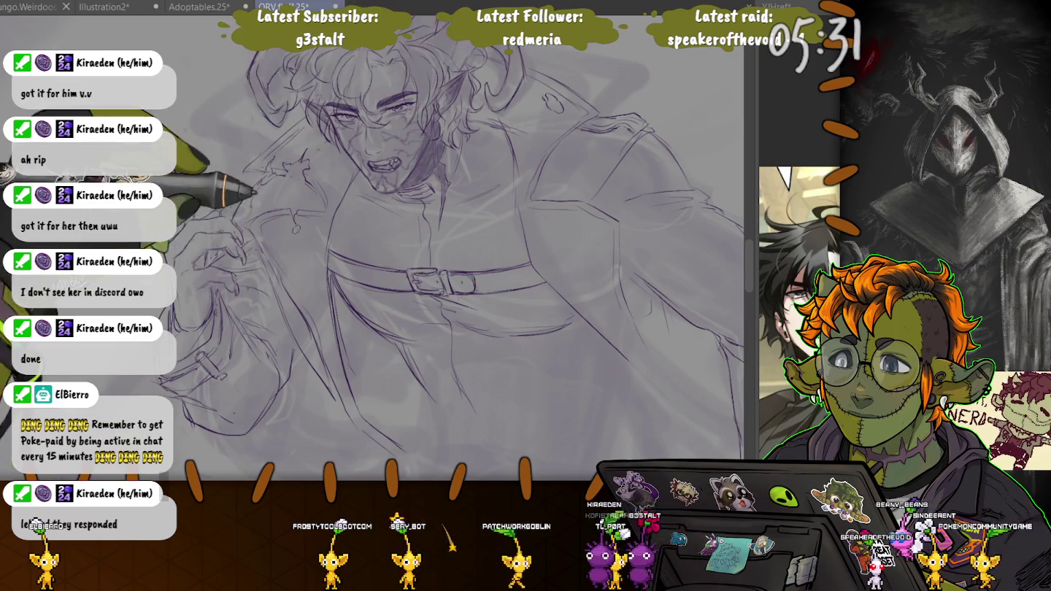
Zoom out to frame the torso and hips below the belt
scroll(380, 248, "down", 3)
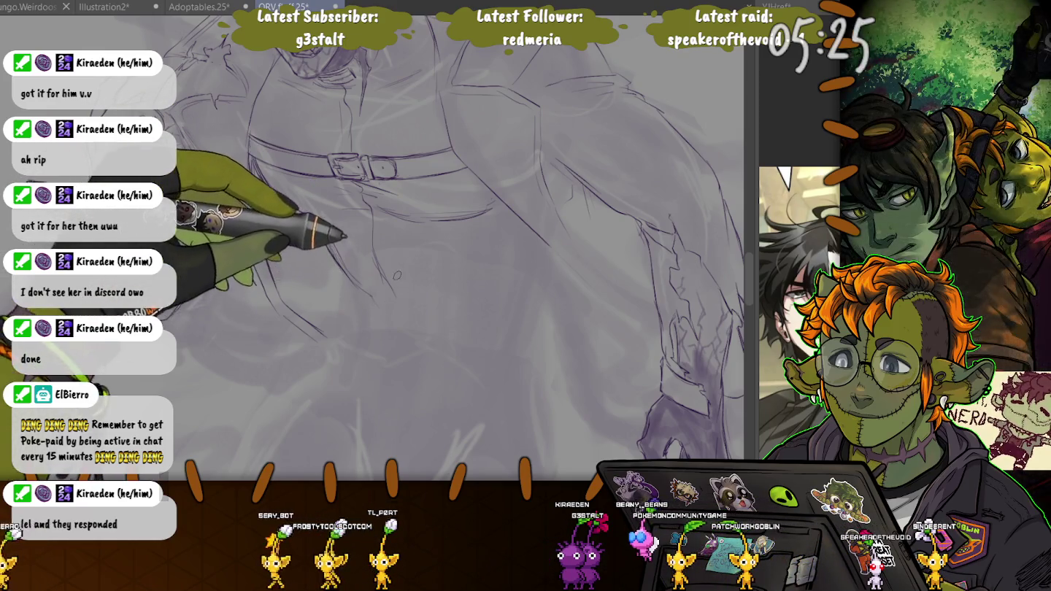
scroll(438, 313, "down", 3)
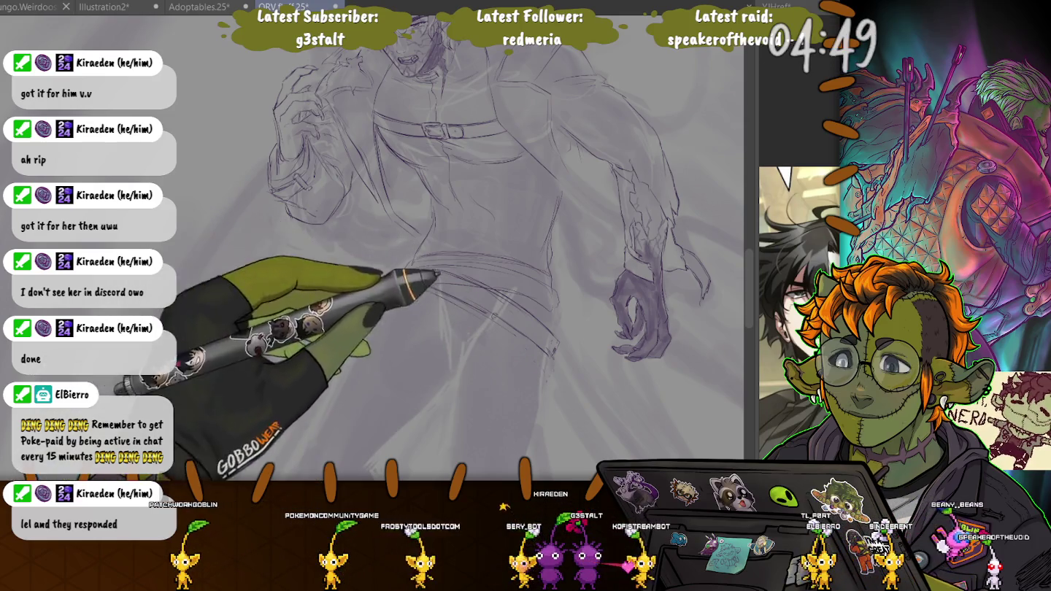
Zoom out to check the figure, then zoom in on the lower torso below the belt
key("ctrl+minus")
key("ctrl+minus")
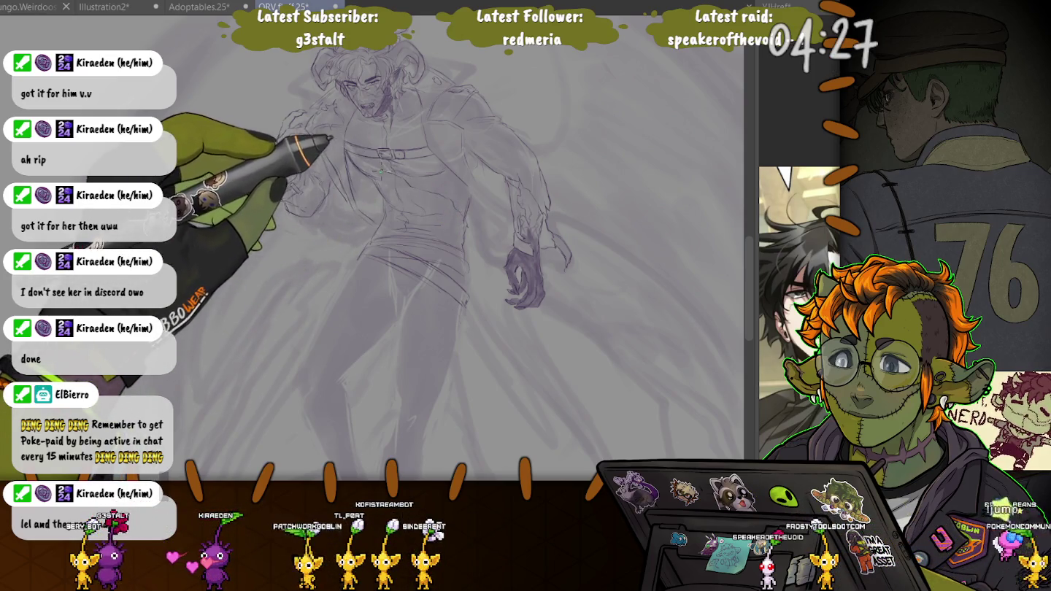
key("ctrl+plus")
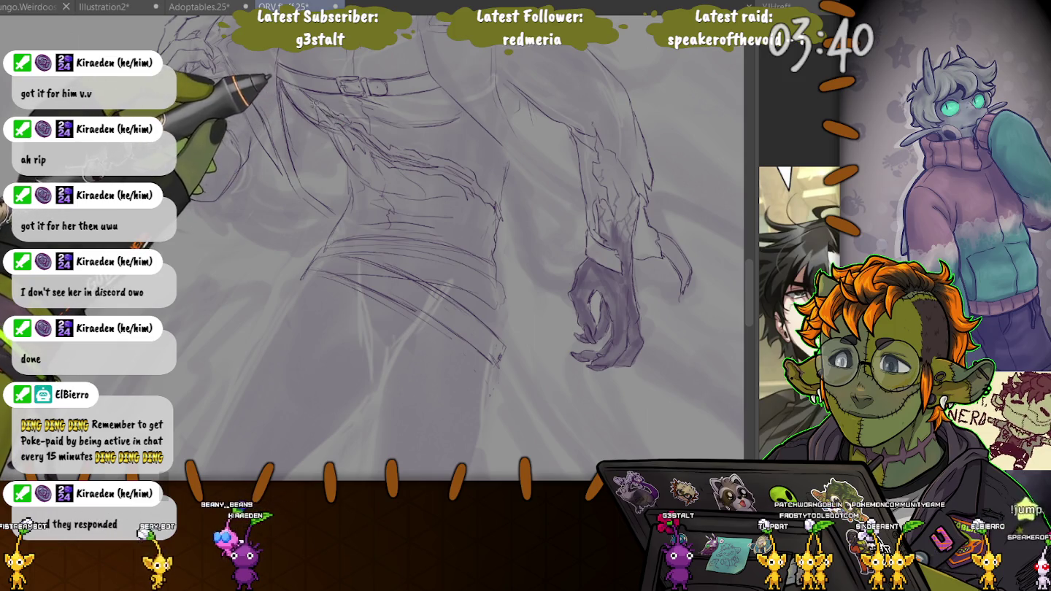
scroll(372, 248, "up", 3)
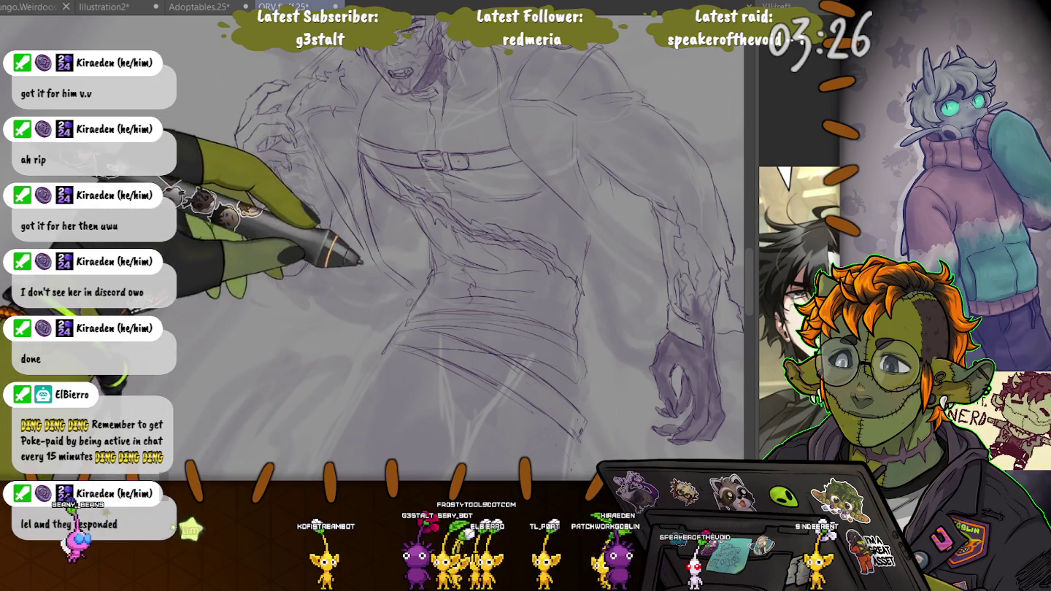
Pan and zoom to bring the coat's lower body below the belt into view
scroll(482, 248, "up", 3)
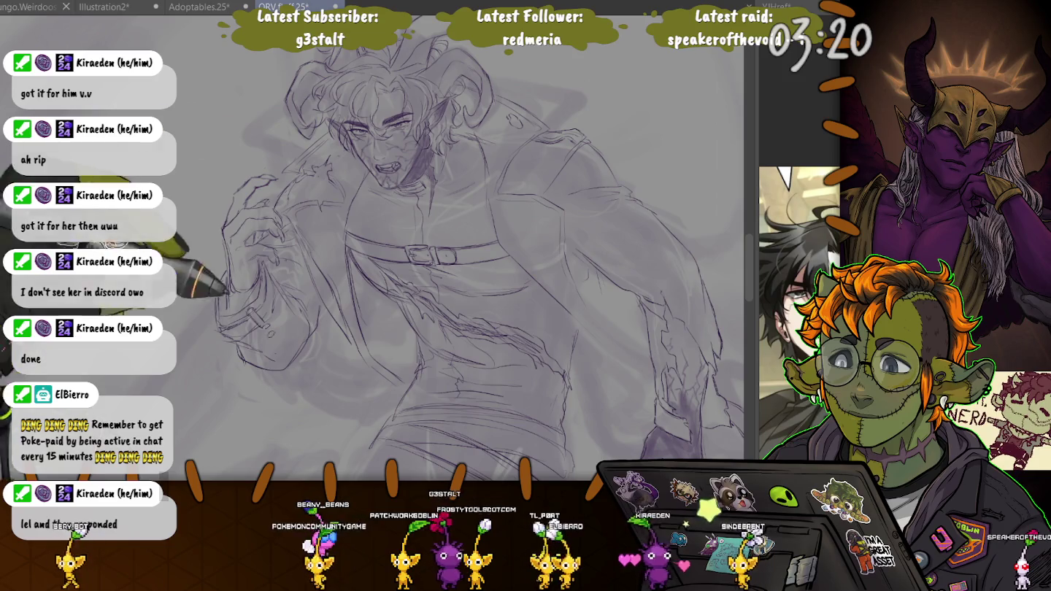
left_click_drag(247, 408, 225, 303)
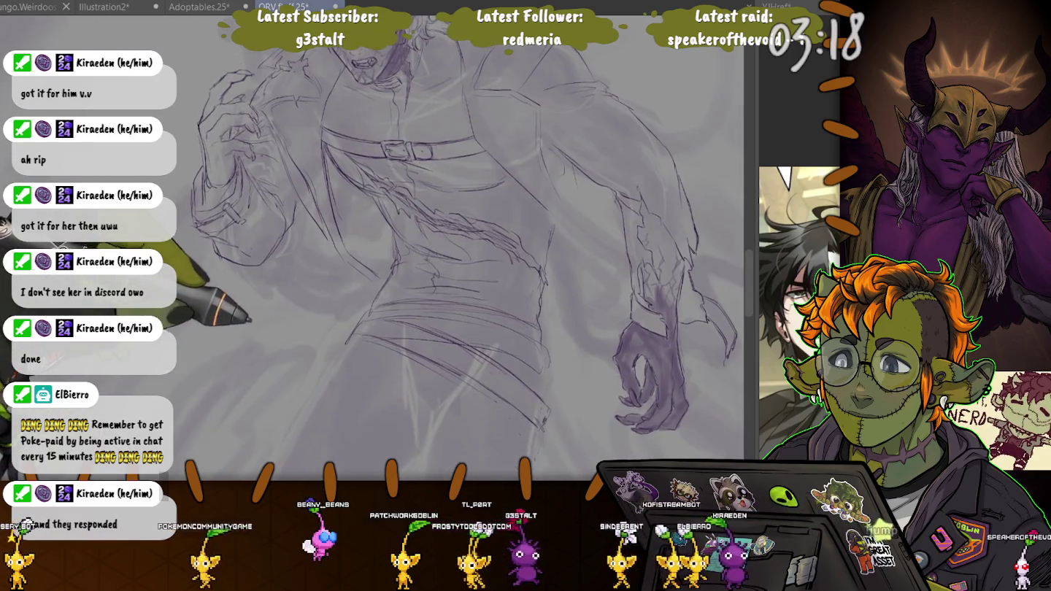
scroll(225, 304, "up", 2)
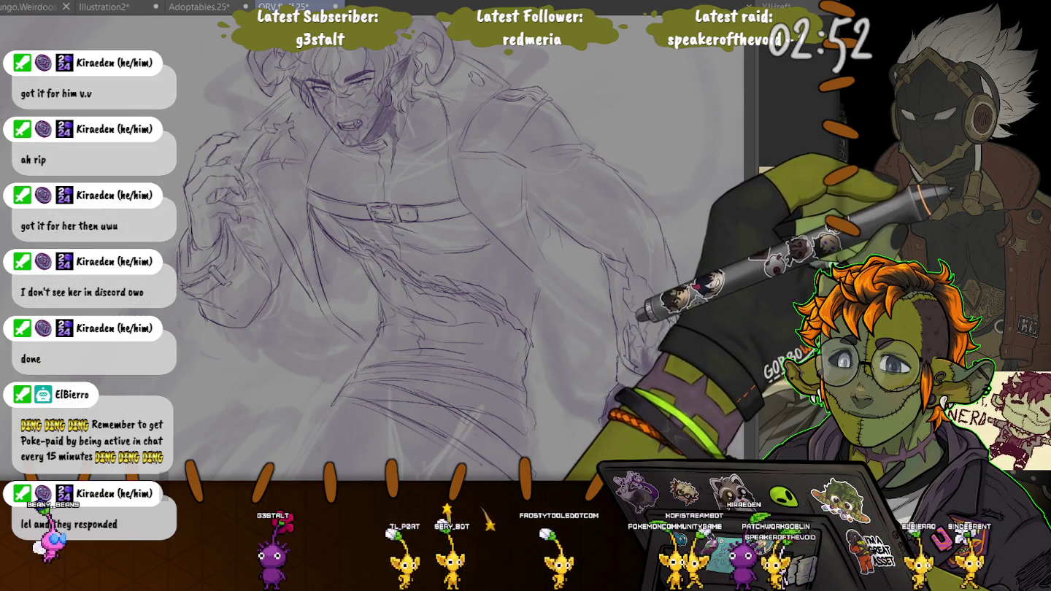
Zoom in and move the view onto the chest and belt
scroll(236, 135, "up", 3)
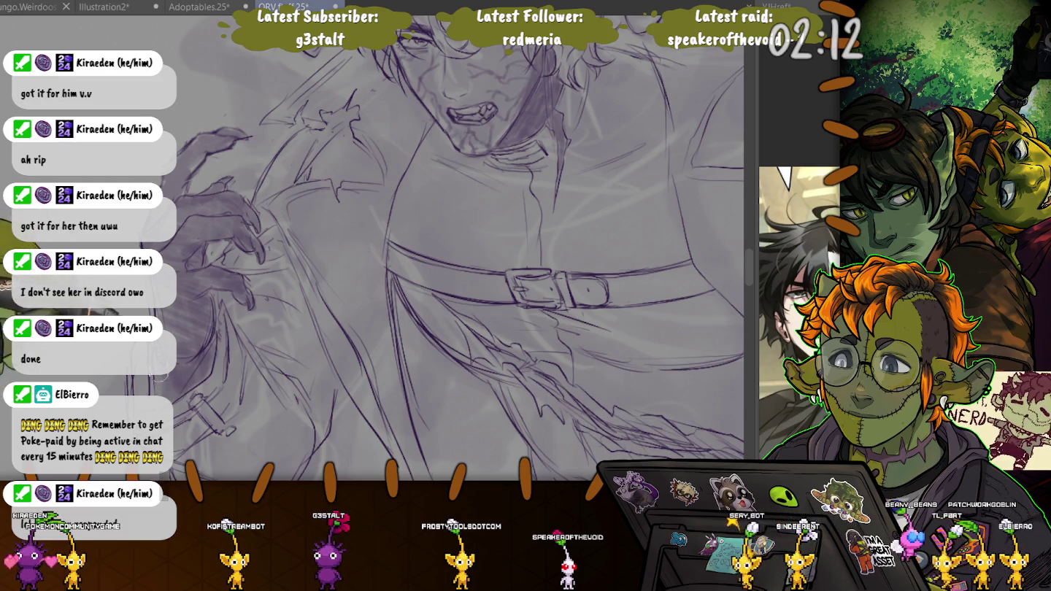
mouse_move(559, 289)
left_mouse_down()
mouse_move(503, 241)
mouse_move(544, 237)
left_mouse_up()
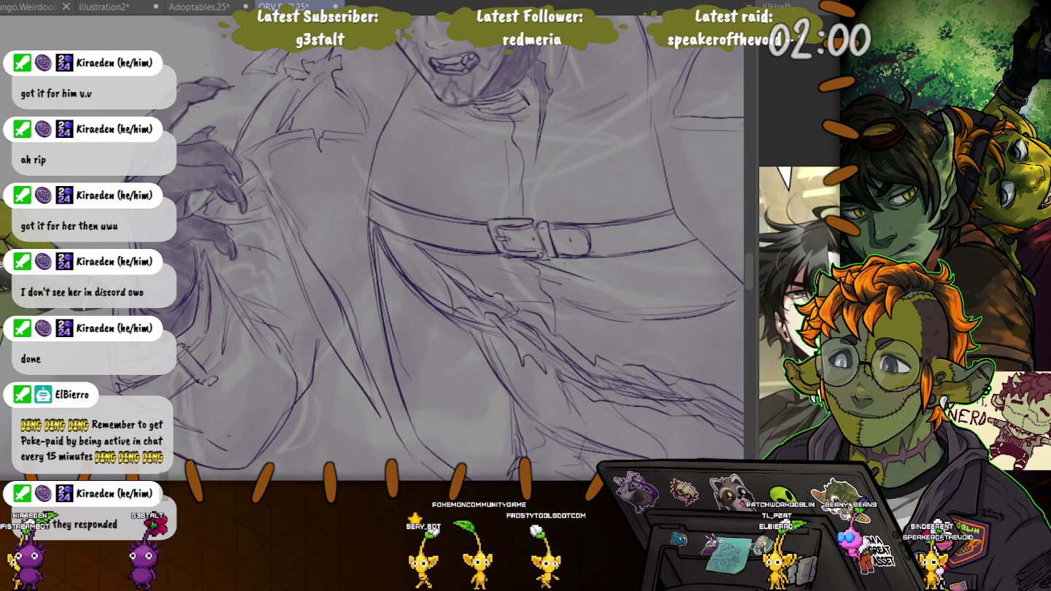
Pan back to the face and tilt the canvas slightly for a comfortable drawing angle
left_click_drag(453, 219, 478, 336)
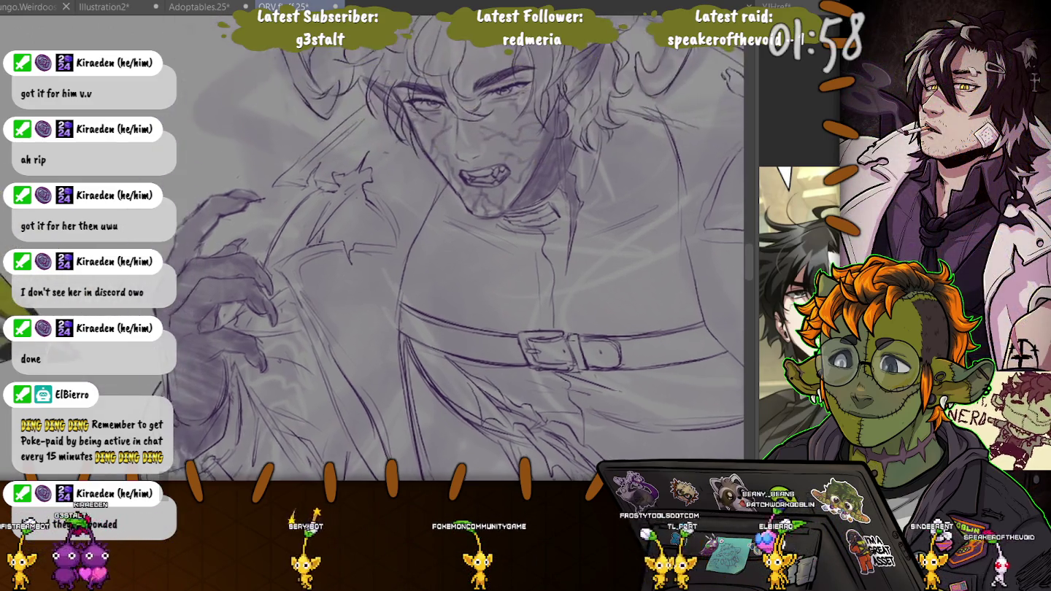
left_click_drag(452, 219, 467, 219)
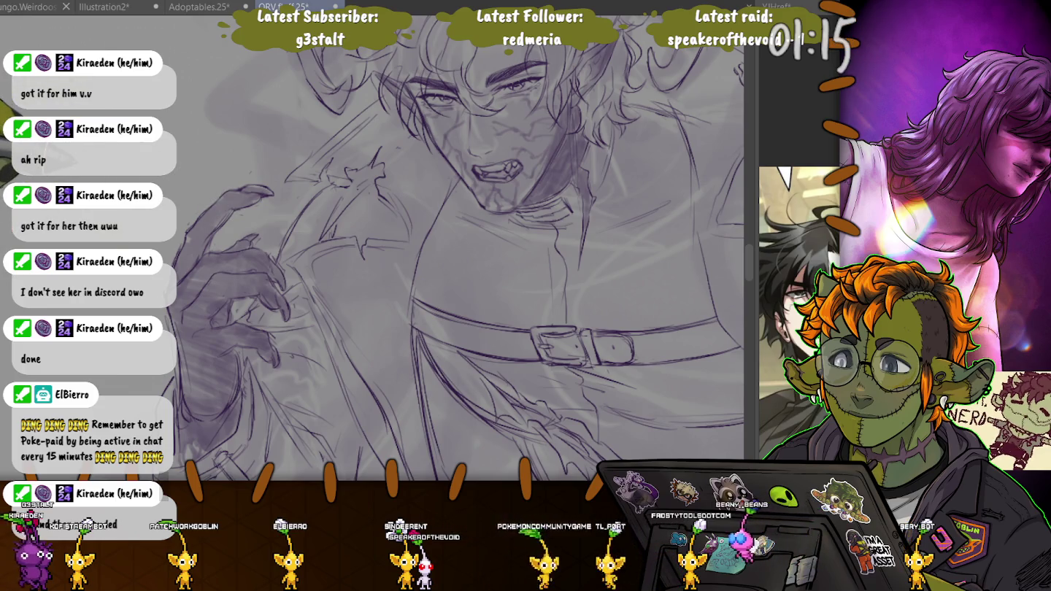
Recenter the whole figure, then pan to the empty area right of it for the wings
scroll(429, 248, "down", 2)
scroll(428, 248, "down", 2)
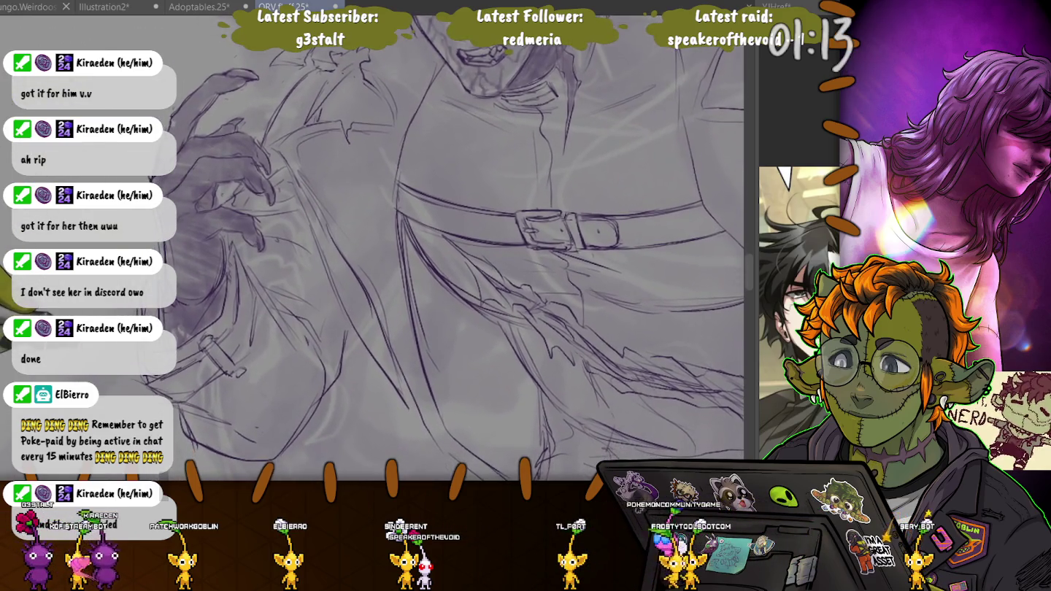
left_click_drag(415, 309, 335, 276)
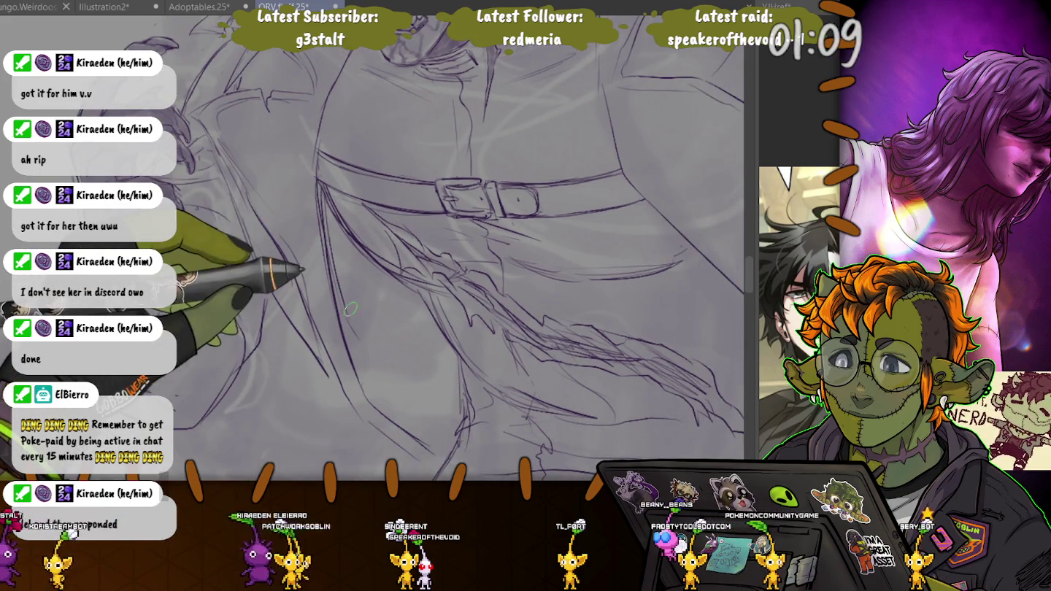
scroll(351, 310, "down", 5)
left_click_drag(241, 224, 279, 265)
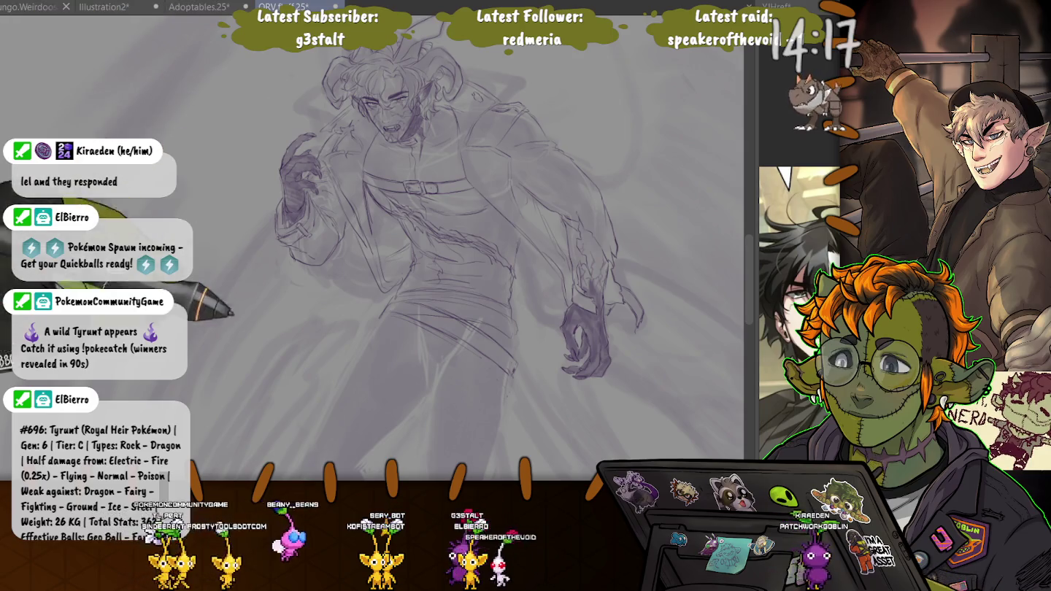
scroll(372, 248, "down", 3)
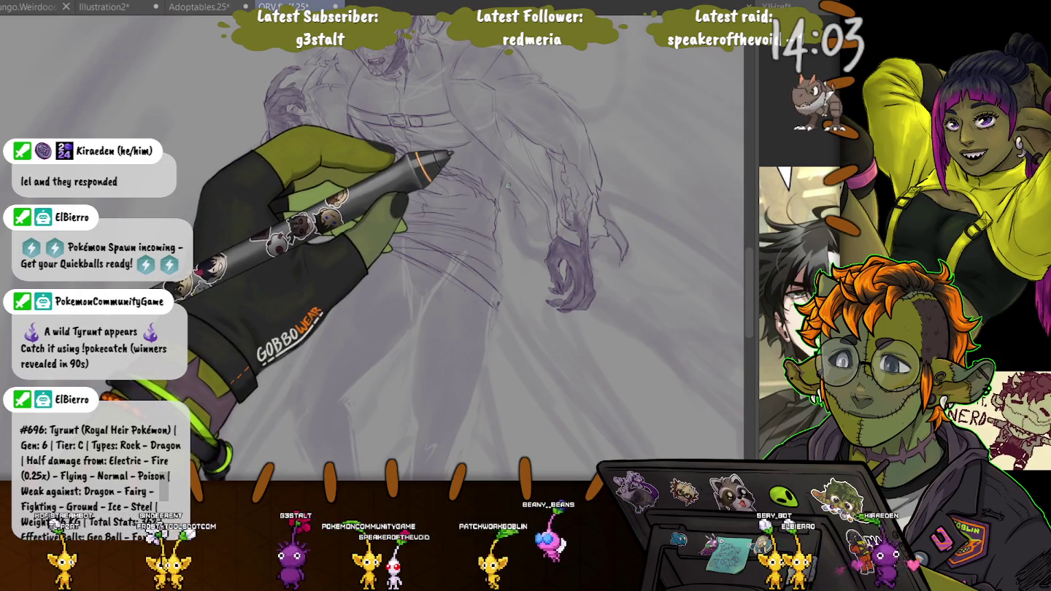
left_click_drag(450, 153, 179, 96)
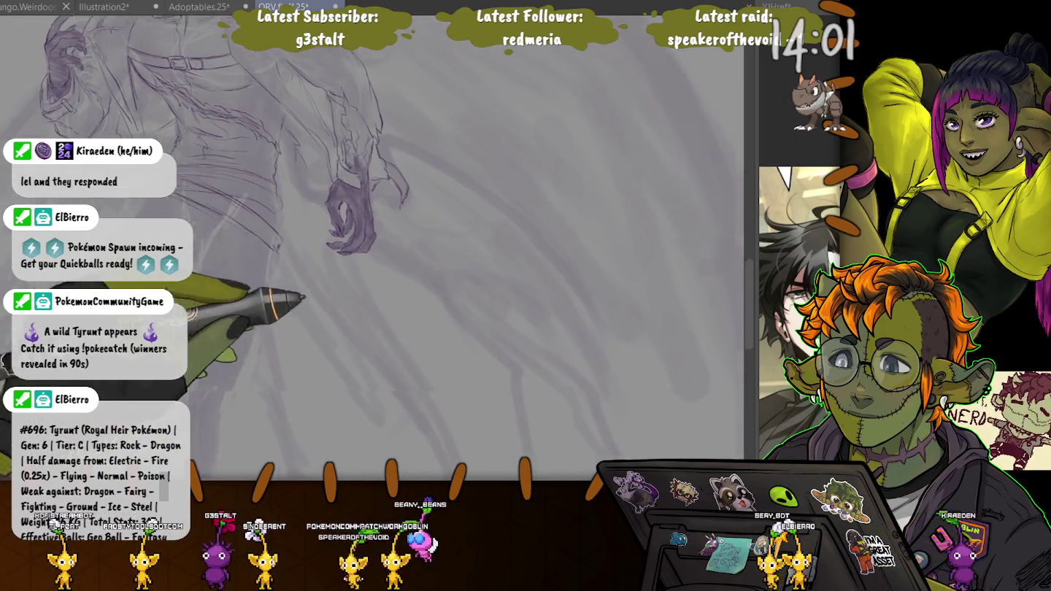
Try a long curved wing stroke beside the figure, thicken its top, then undo it
left_click_drag(404, 329, 492, 340)
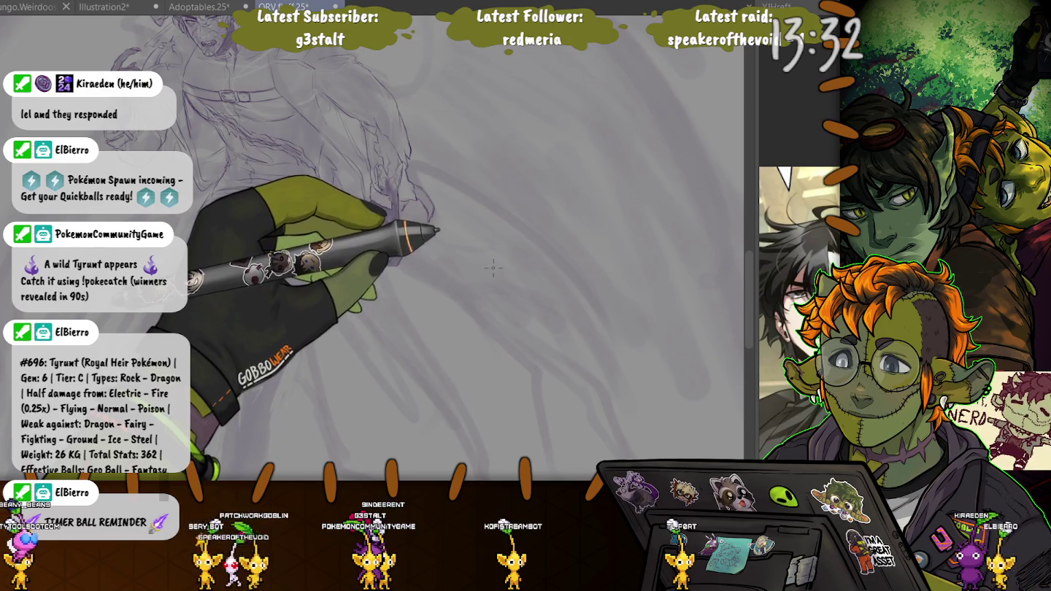
mouse_move(414, 167)
left_mouse_down()
mouse_move(594, 314)
mouse_move(639, 255)
left_mouse_up()
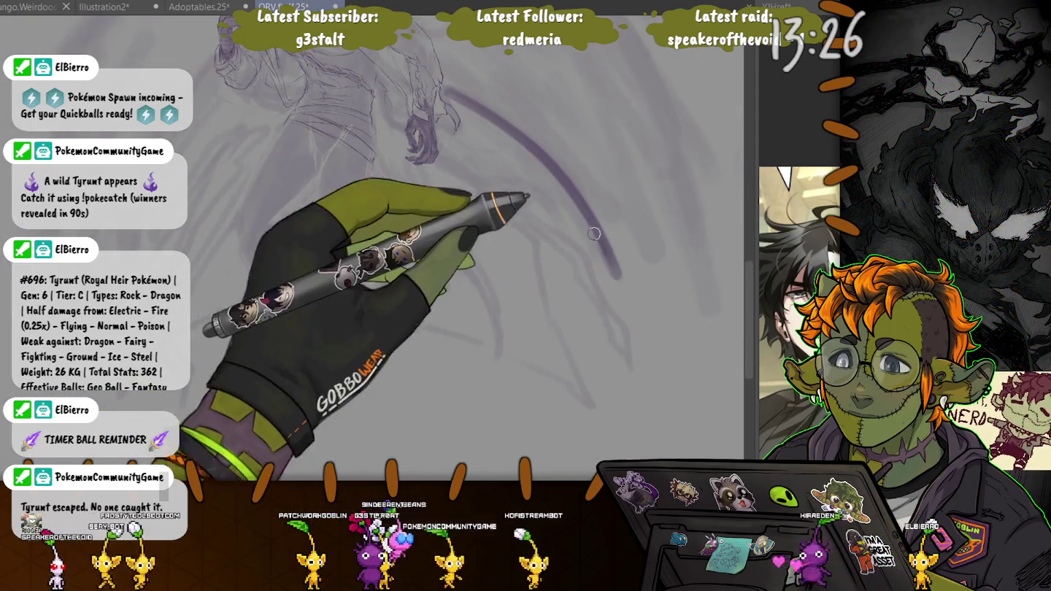
left_click_drag(543, 174, 589, 213)
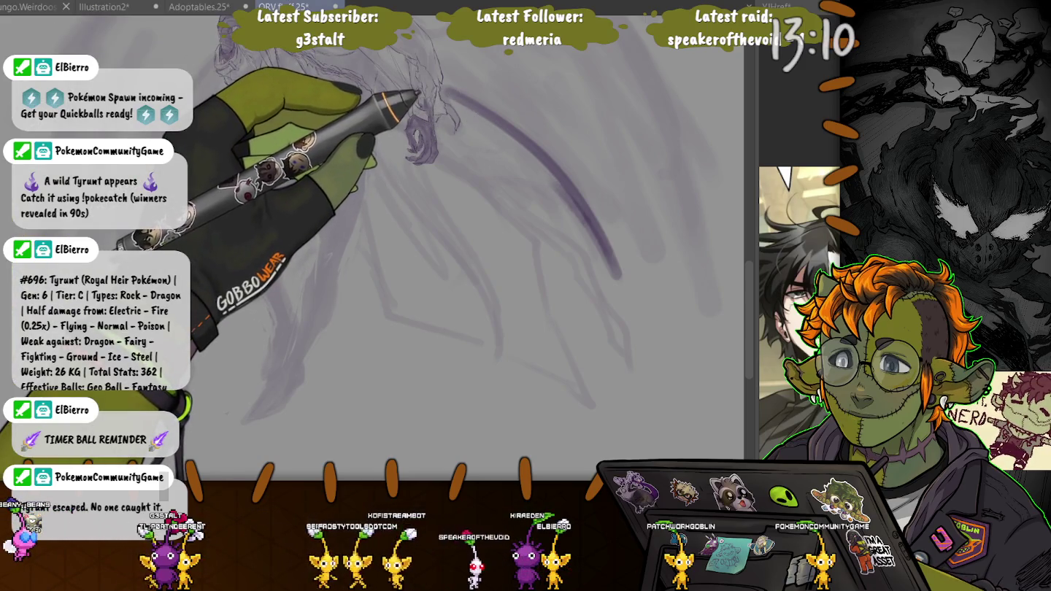
key("ctrl+z")
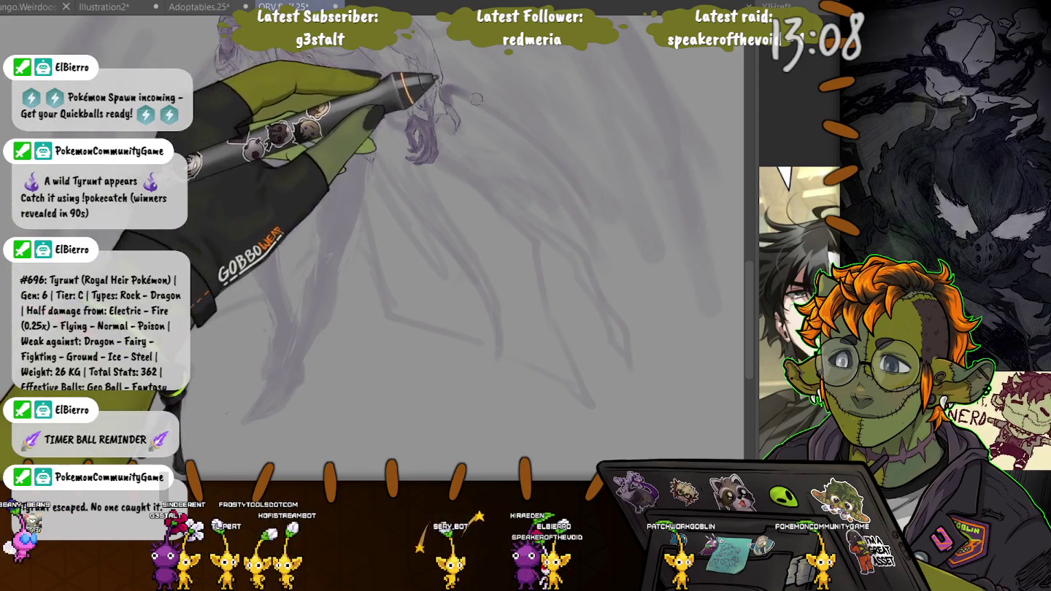
Paint the lower right wing's long upper edge and curving feather strokes sweeping past the hips
left_click_drag(442, 89, 471, 102)
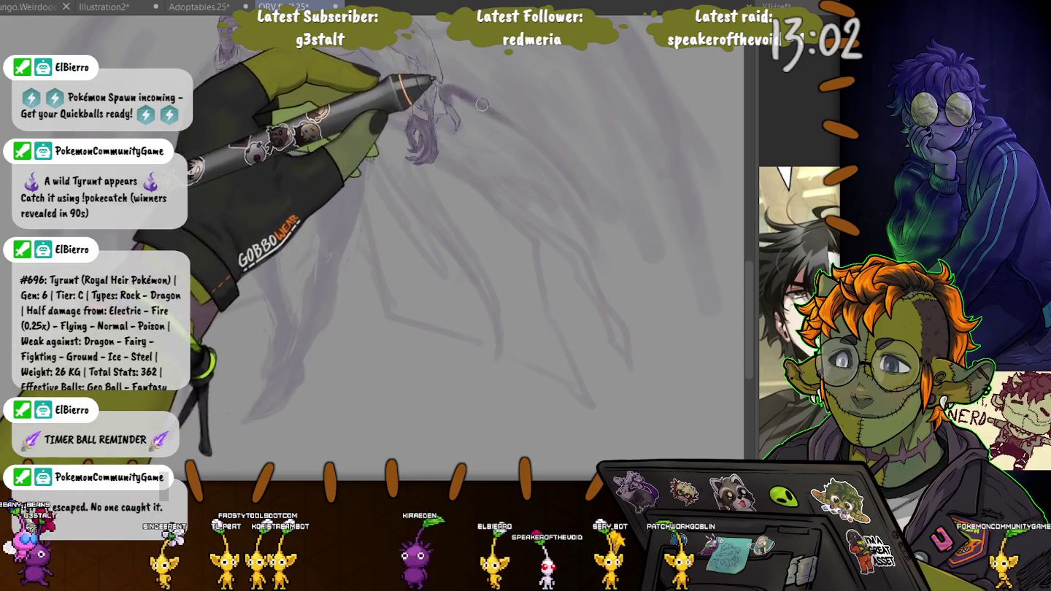
left_click_drag(445, 89, 602, 223)
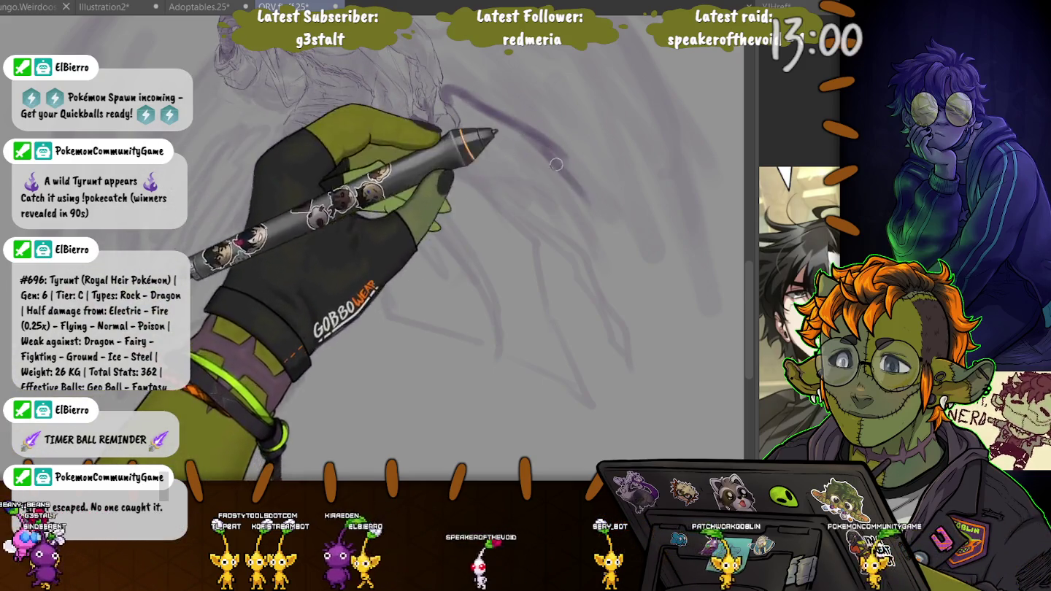
left_click_drag(526, 187, 619, 271)
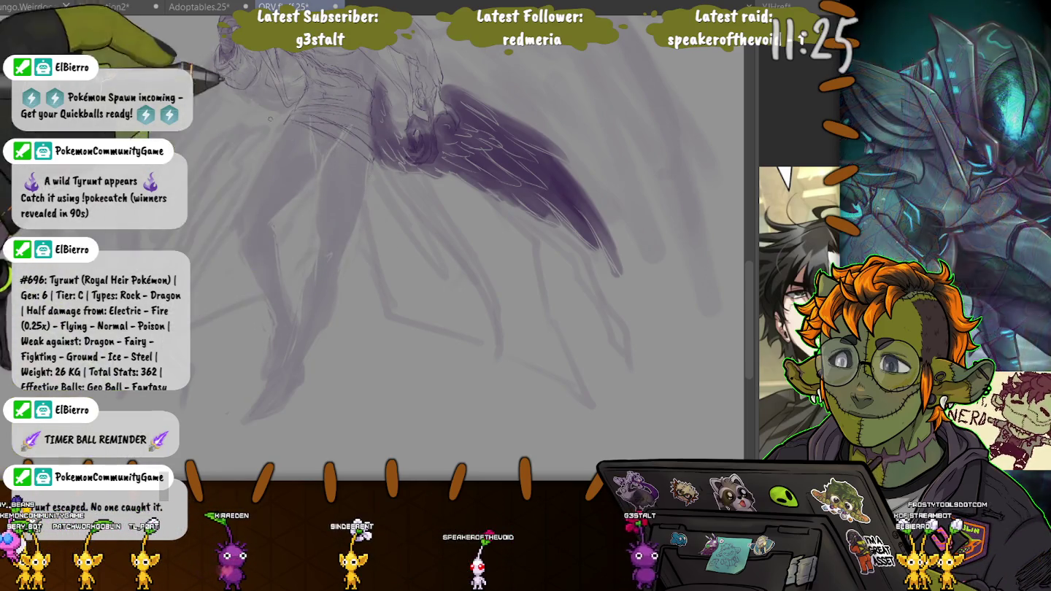
left_click_drag(565, 188, 608, 233)
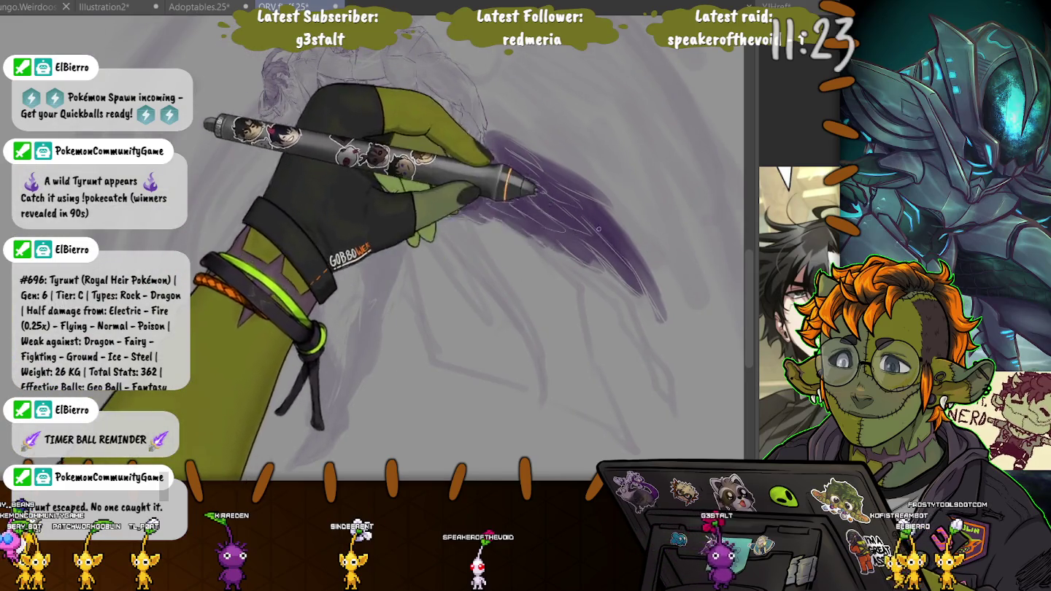
left_click_drag(480, 304, 516, 315)
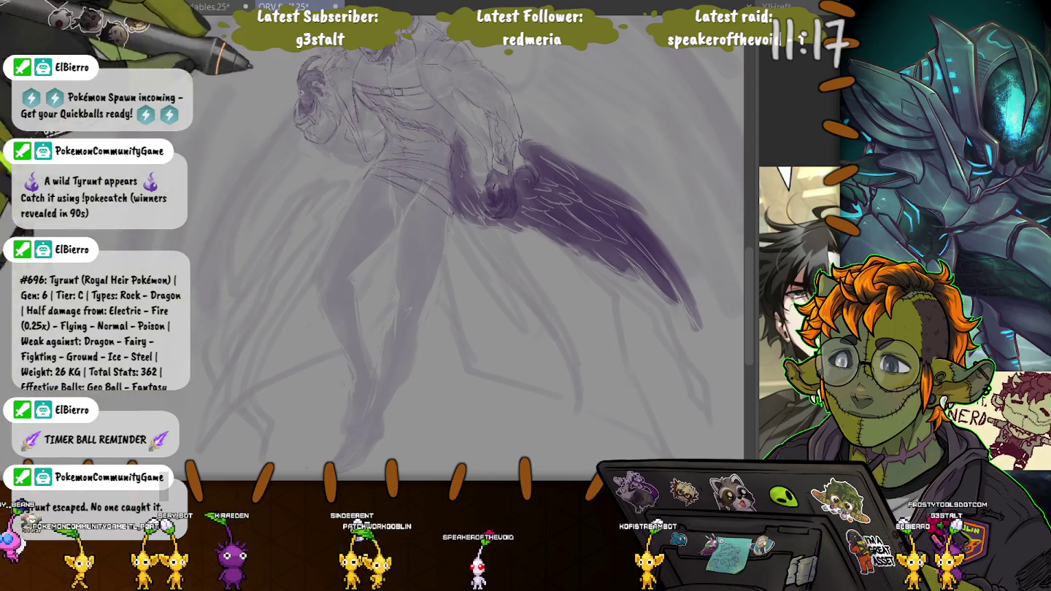
Paint the lower left wing down-left from the hips with layered dark purple feather strokes
left_click_drag(311, 158, 378, 194)
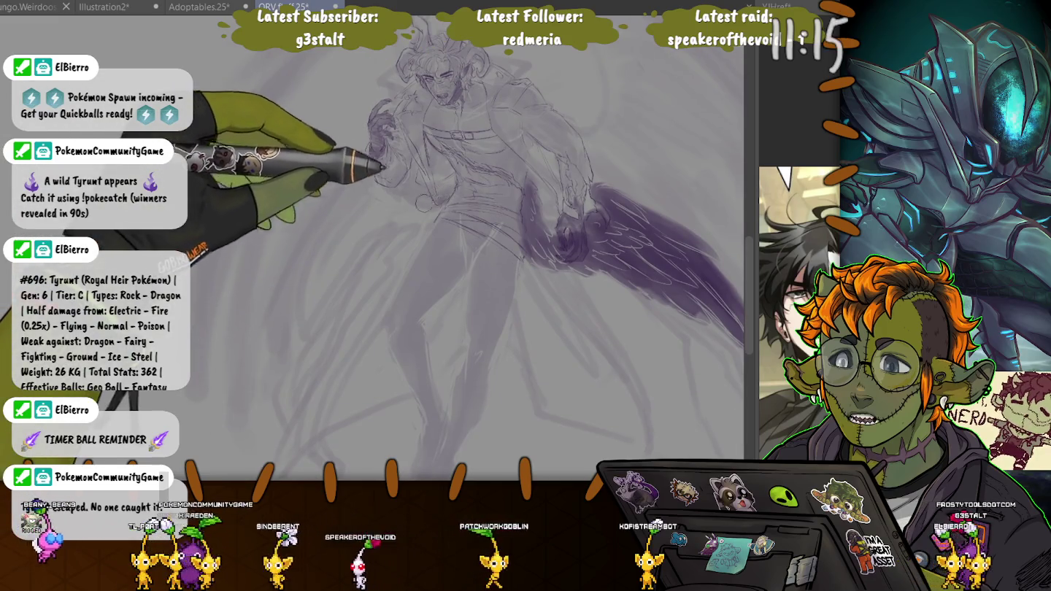
mouse_move(380, 195)
left_mouse_down()
mouse_move(383, 178)
mouse_move(272, 301)
left_mouse_up()
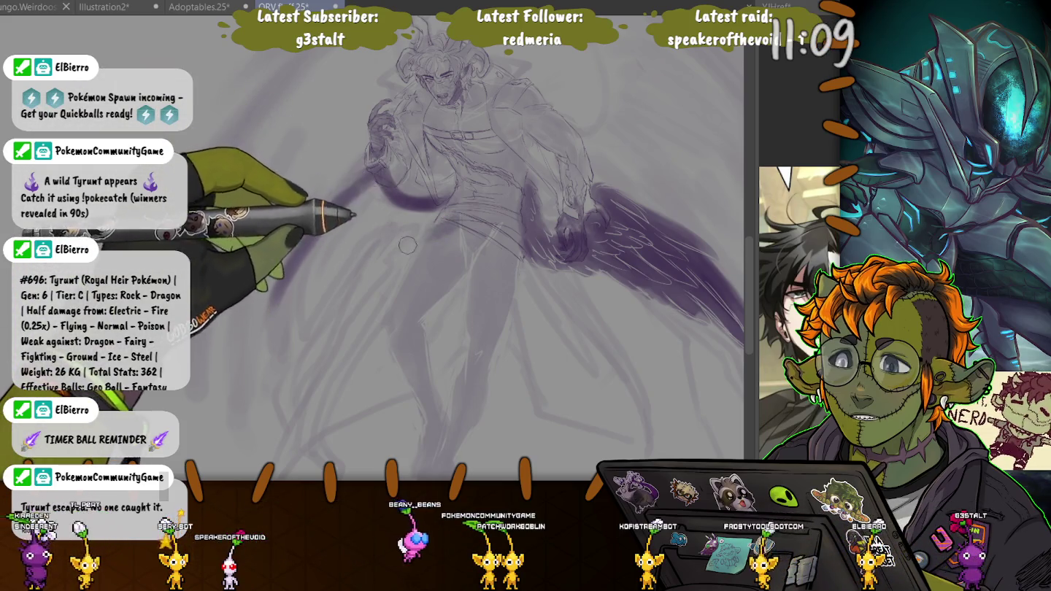
left_click_drag(397, 257, 352, 277)
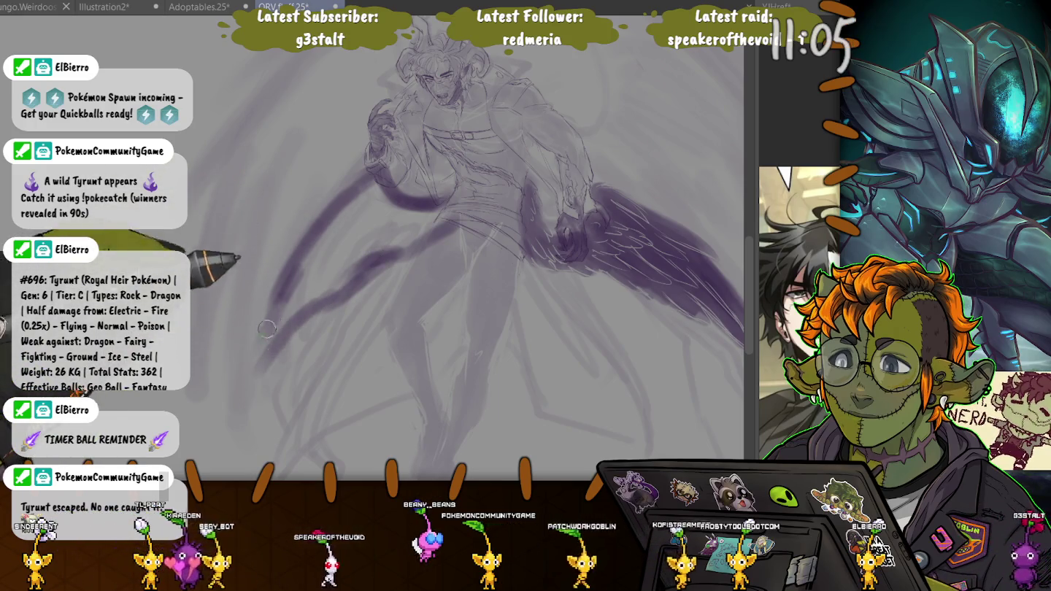
mouse_move(271, 318)
left_mouse_down()
mouse_move(227, 292)
mouse_move(194, 311)
left_mouse_up()
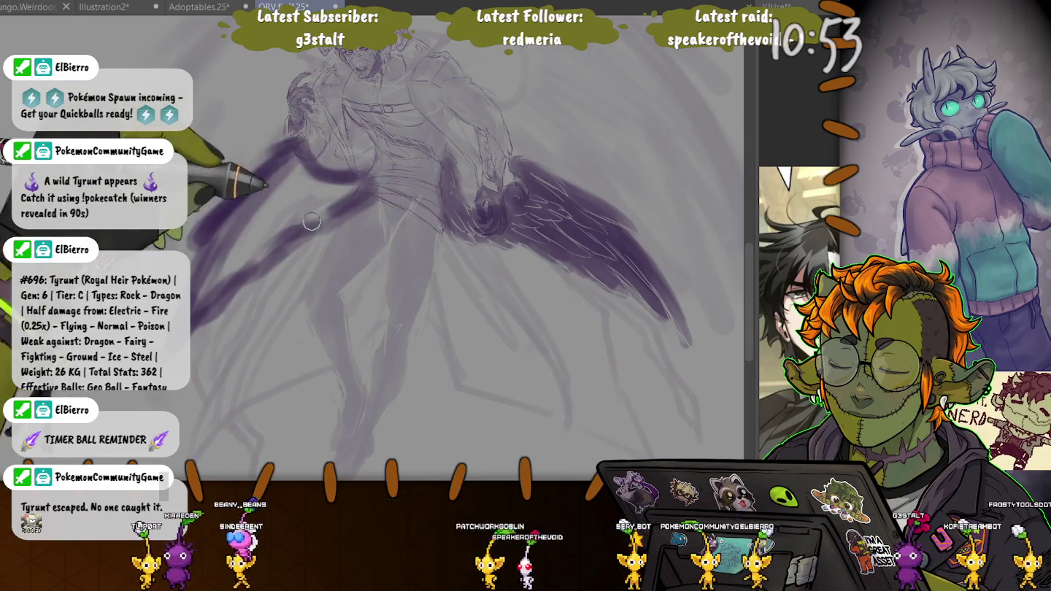
left_click_drag(284, 233, 262, 232)
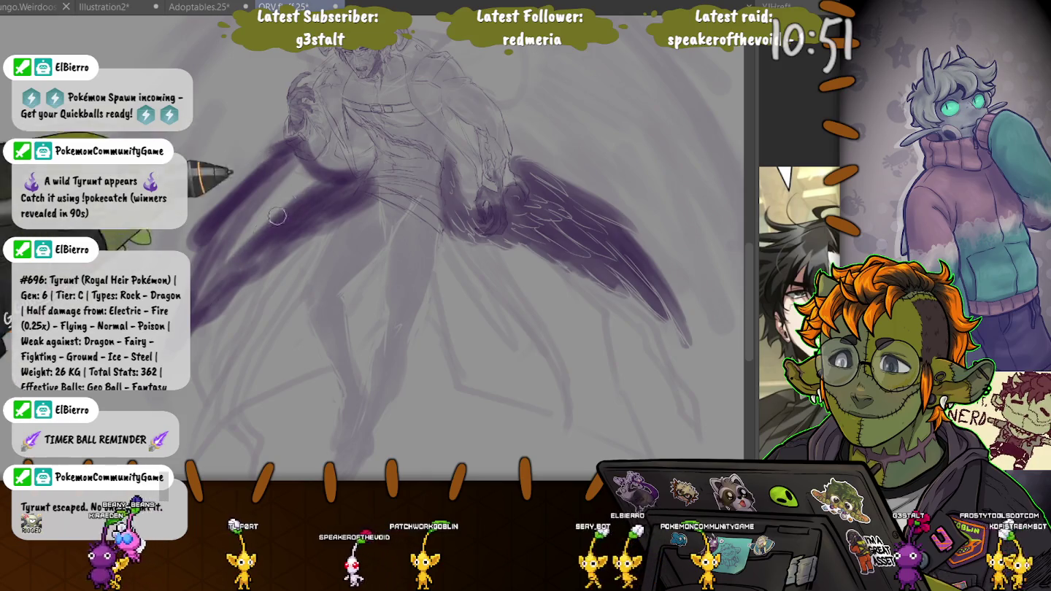
left_click_drag(313, 177, 203, 280)
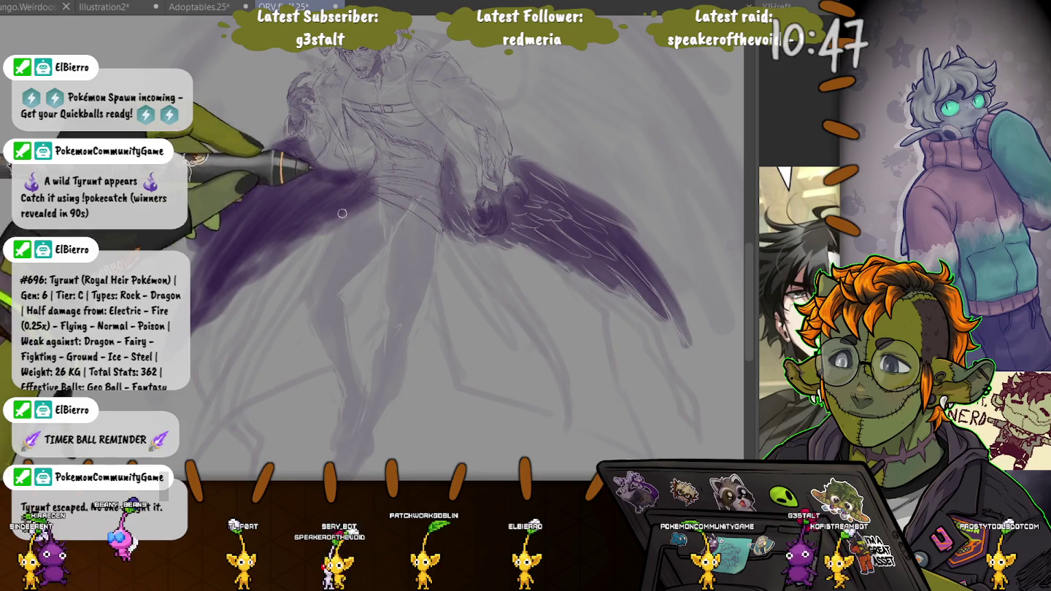
left_click_drag(312, 209, 307, 184)
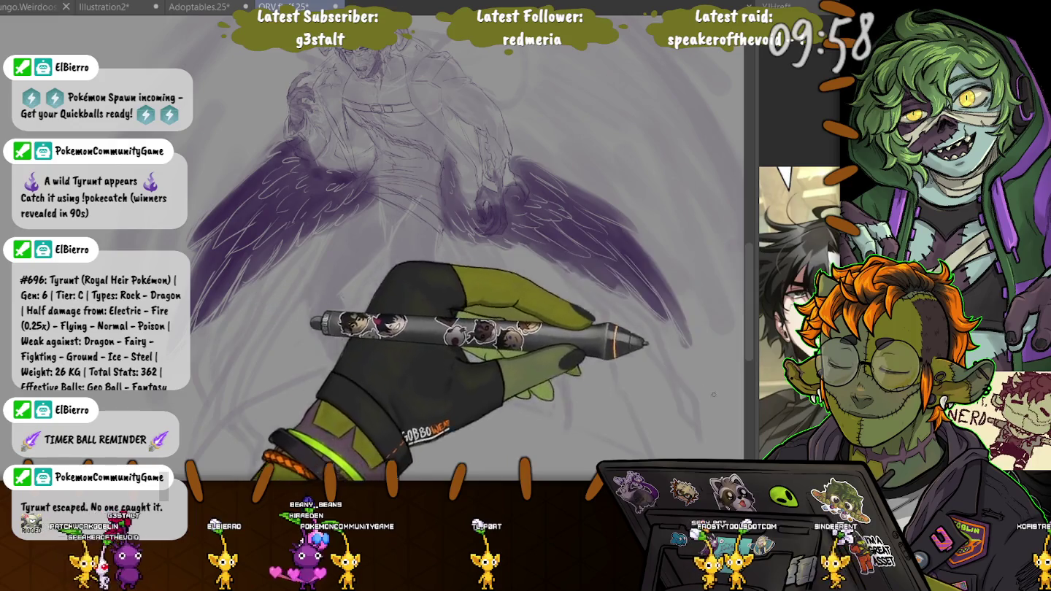
Compare the wings faded and dark, leave them pale grey-purple, and zoom in on the hand
key("ctrl+z")
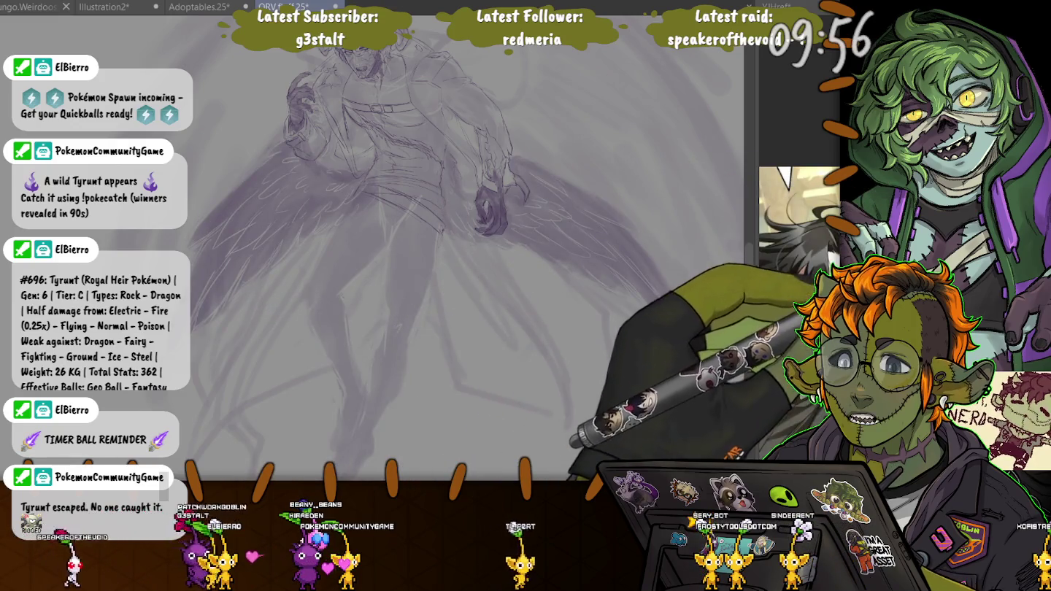
key("ctrl+y")
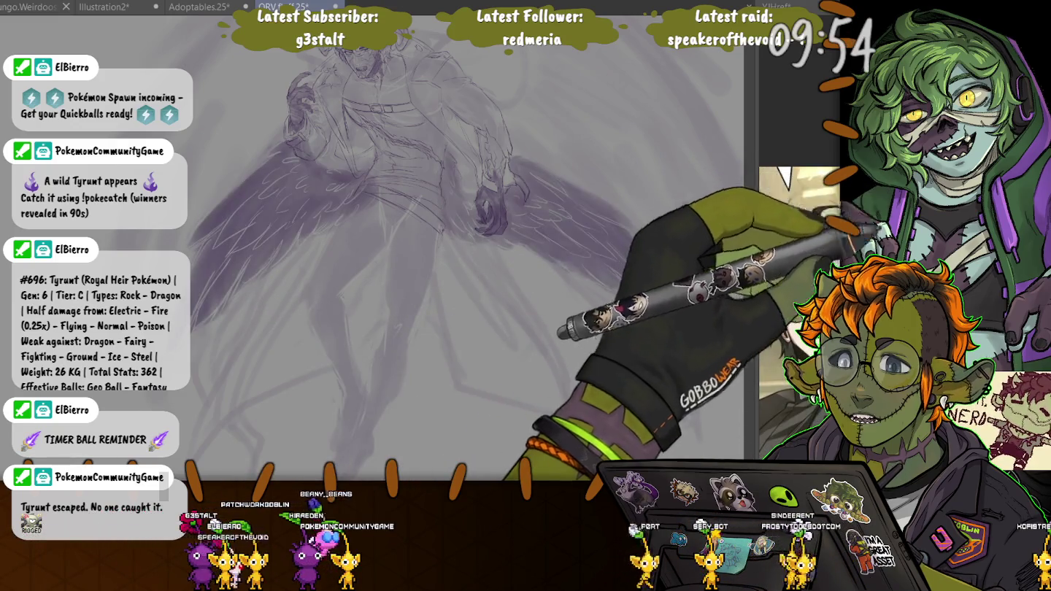
key("ctrl+z")
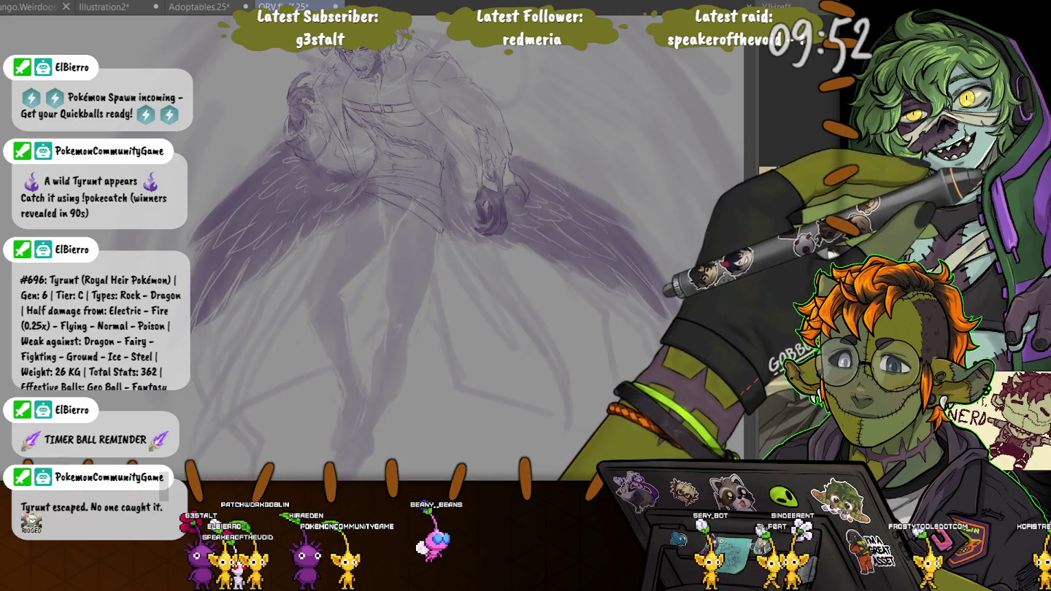
scroll(379, 248, "up", 3)
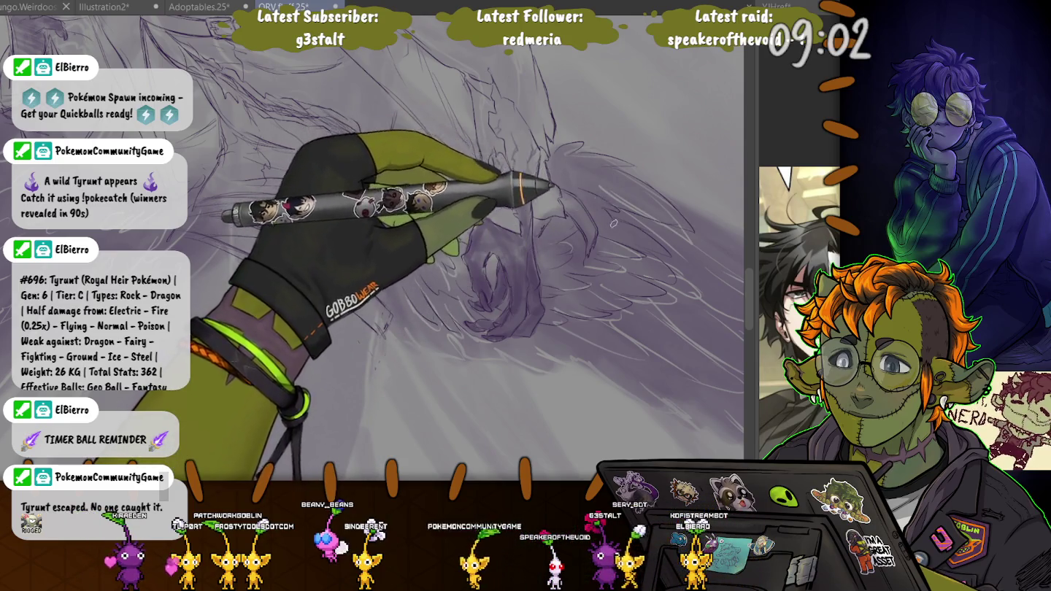
Zoom and rotate onto the right wing, then zoom out to review the feathered lower wings
mouse_move(615, 223)
left_mouse_down()
mouse_move(400, 117)
mouse_move(595, 198)
left_mouse_up()
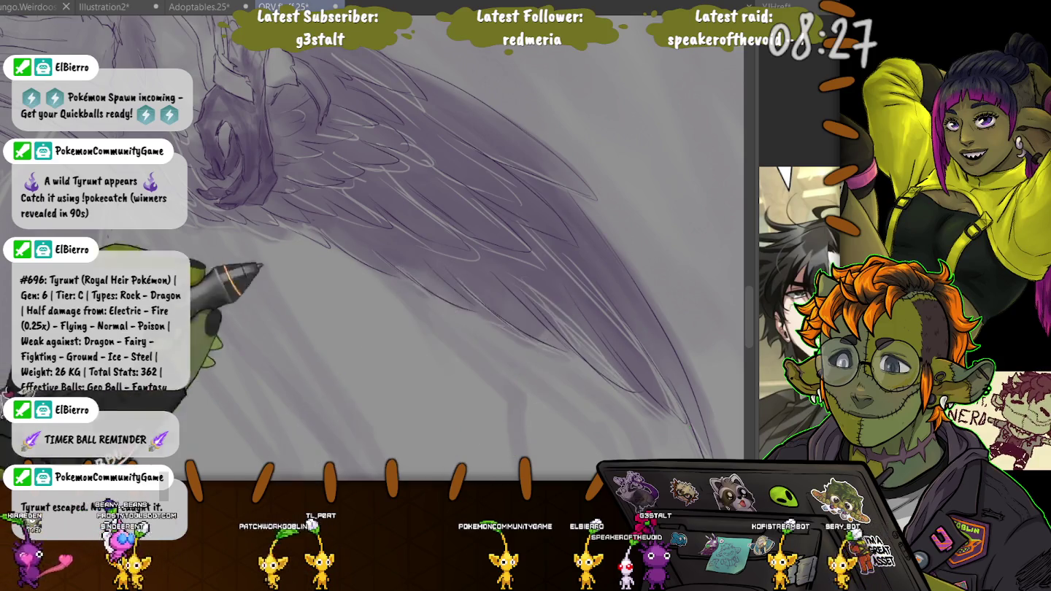
left_click_drag(458, 316, 458, 265)
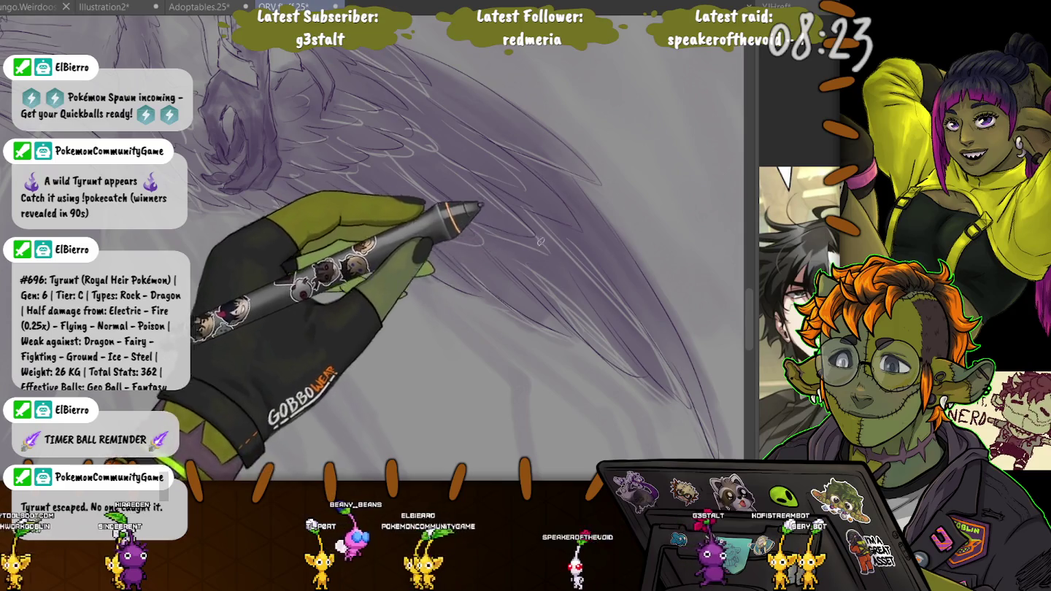
left_click_drag(578, 232, 318, 319)
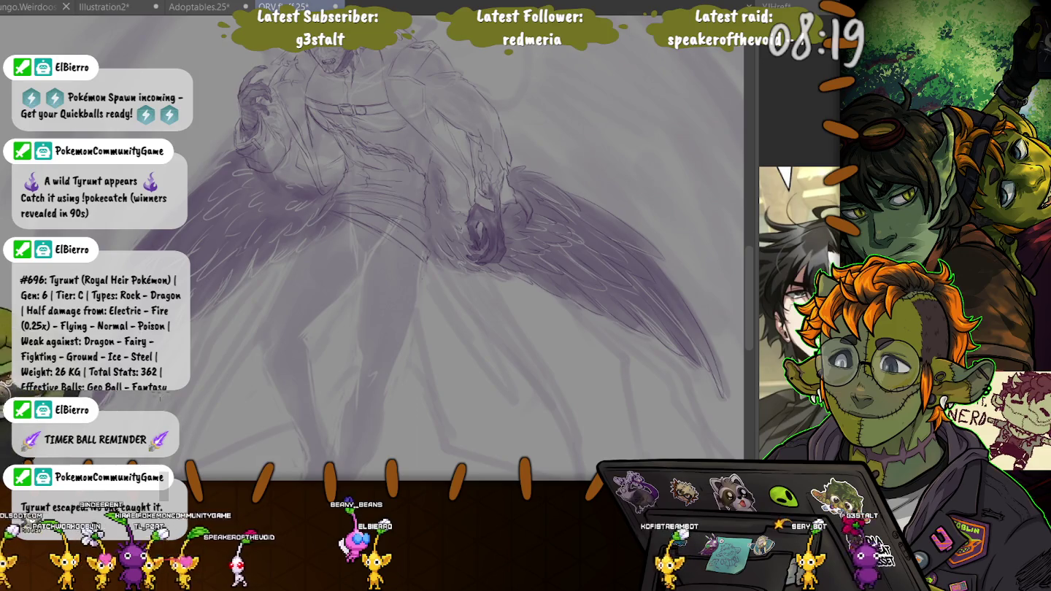
scroll(467, 248, "up", 5)
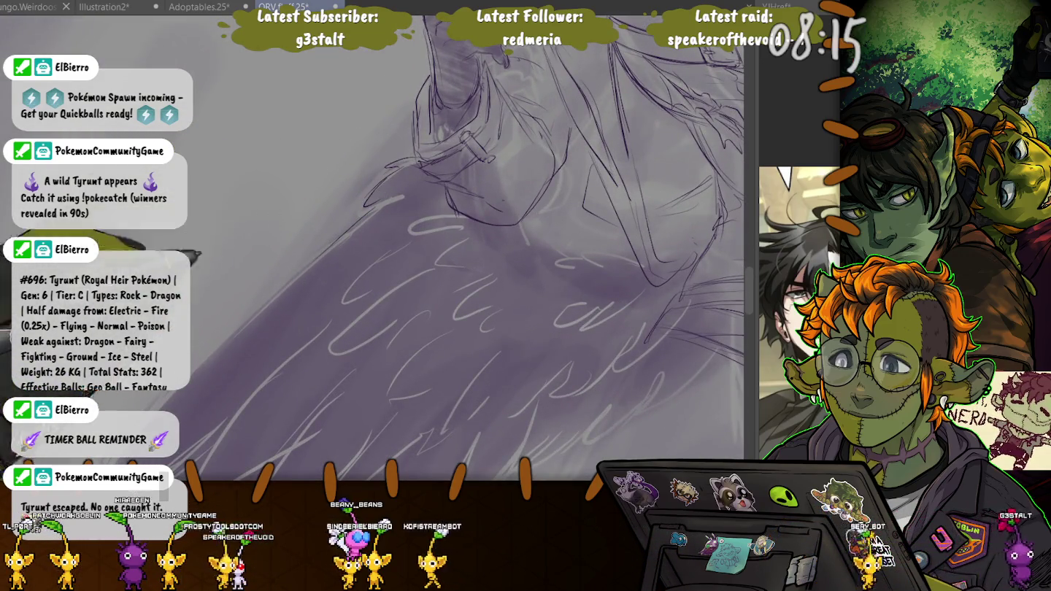
scroll(325, 170, "down", 3)
scroll(326, 170, "down", 2)
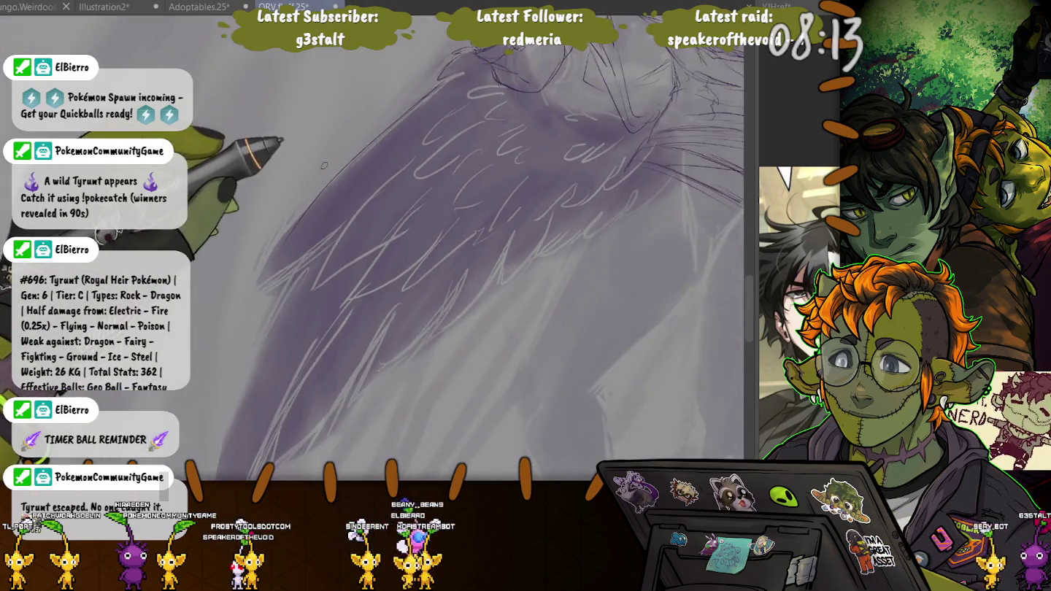
scroll(326, 170, "down", 2)
scroll(293, 179, "down", 2)
scroll(267, 186, "down", 1)
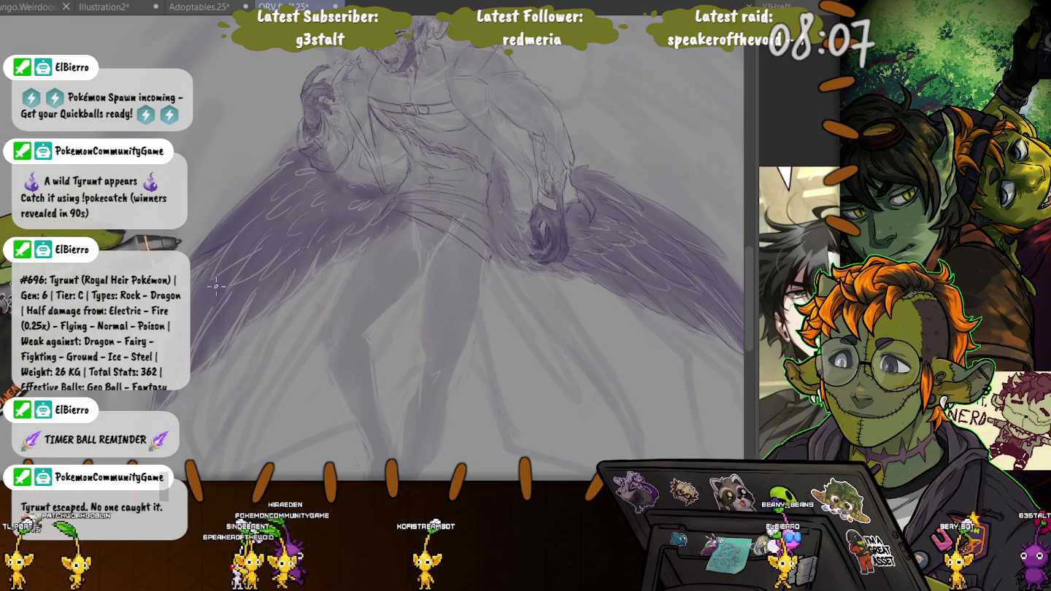
Pan to the legs, inspect the right wing and clawed hand, then fit the whole figure
left_click_drag(217, 285, 132, 249)
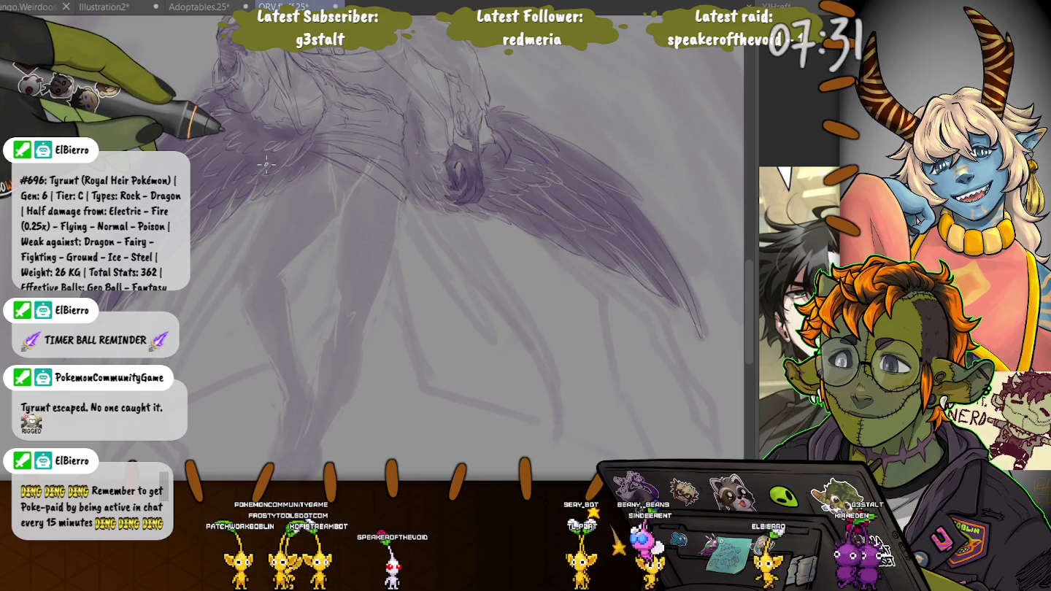
key("ctrl+0")
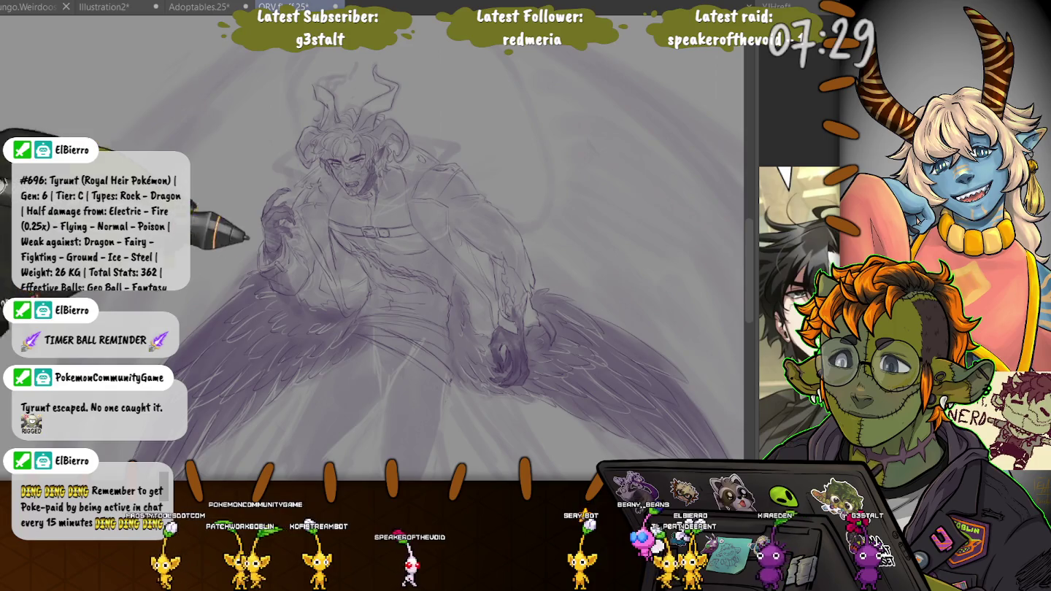
left_click_drag(234, 231, 471, 395)
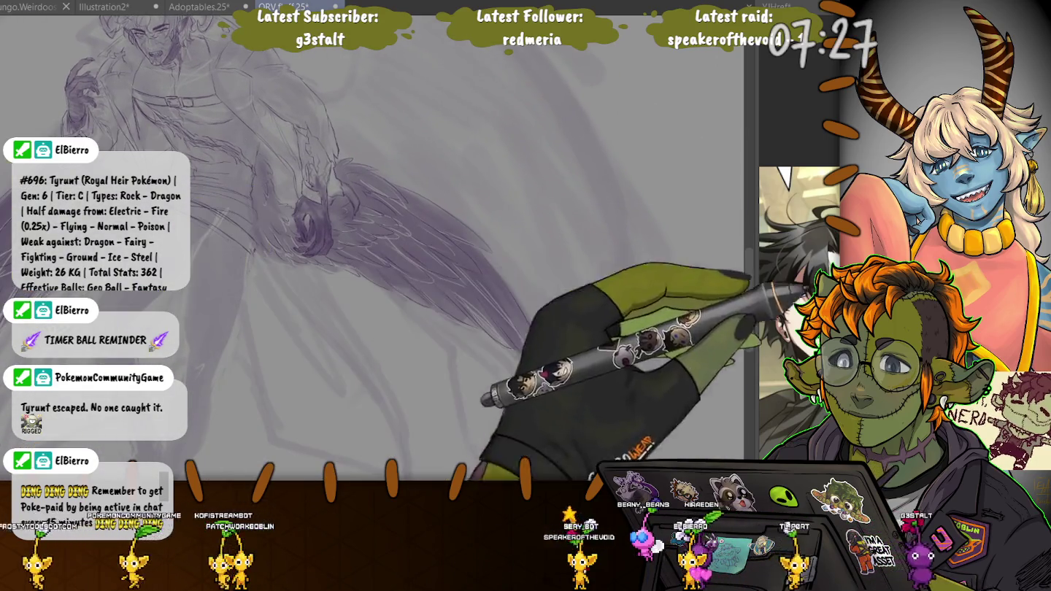
key("ctrl+0")
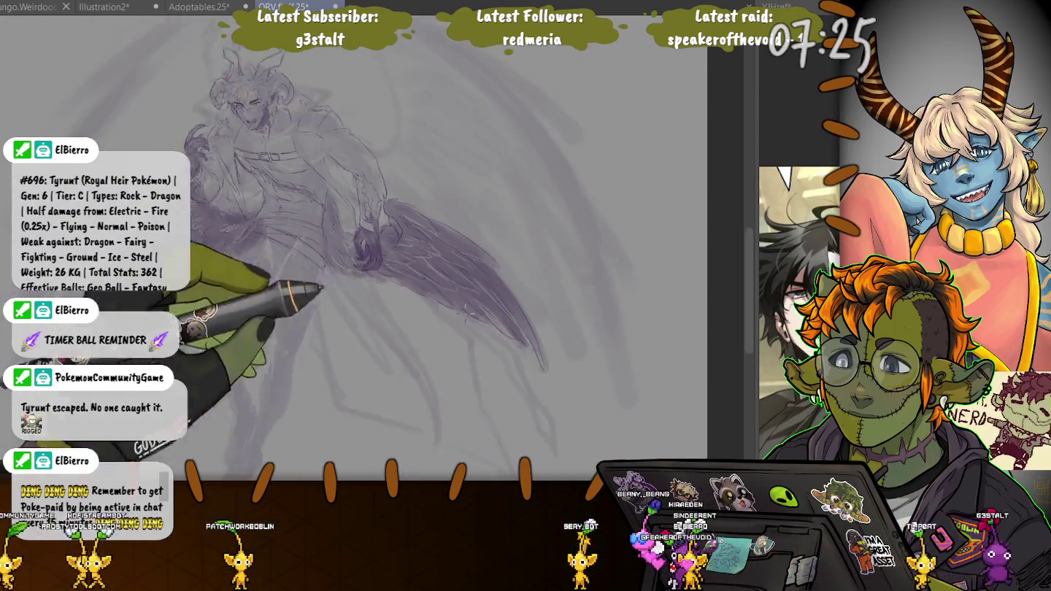
Rotate the figure upright, deselect, and sketch broad arcs for both raised upper wings above the shoulders
mouse_move(181, 154)
left_mouse_down()
mouse_move(601, 294)
mouse_move(189, 395)
left_mouse_up()
key("ctrl+d")
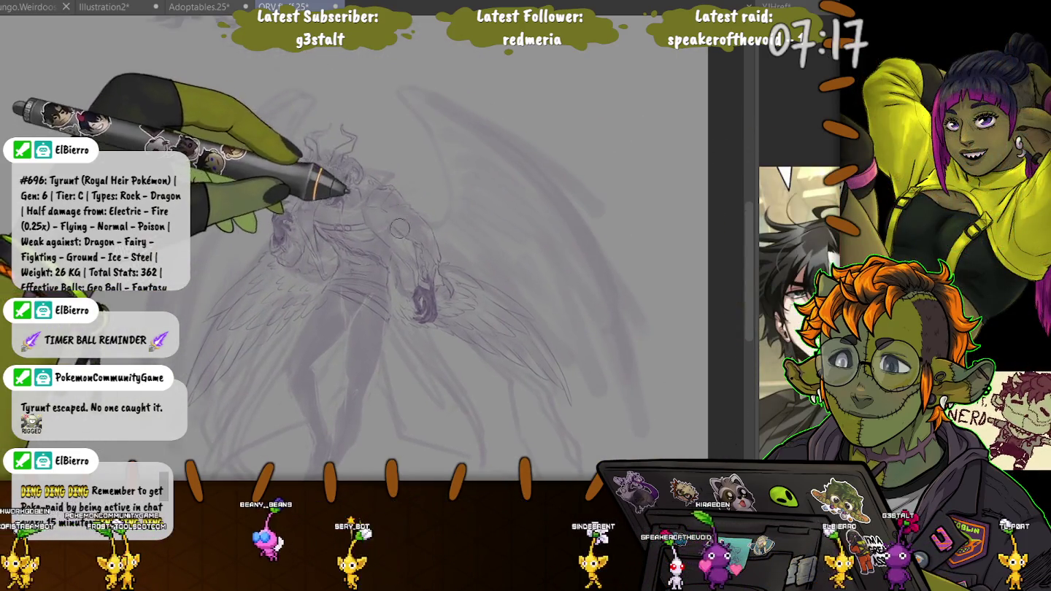
mouse_move(410, 234)
left_mouse_down()
mouse_move(424, 99)
mouse_move(648, 354)
left_mouse_up()
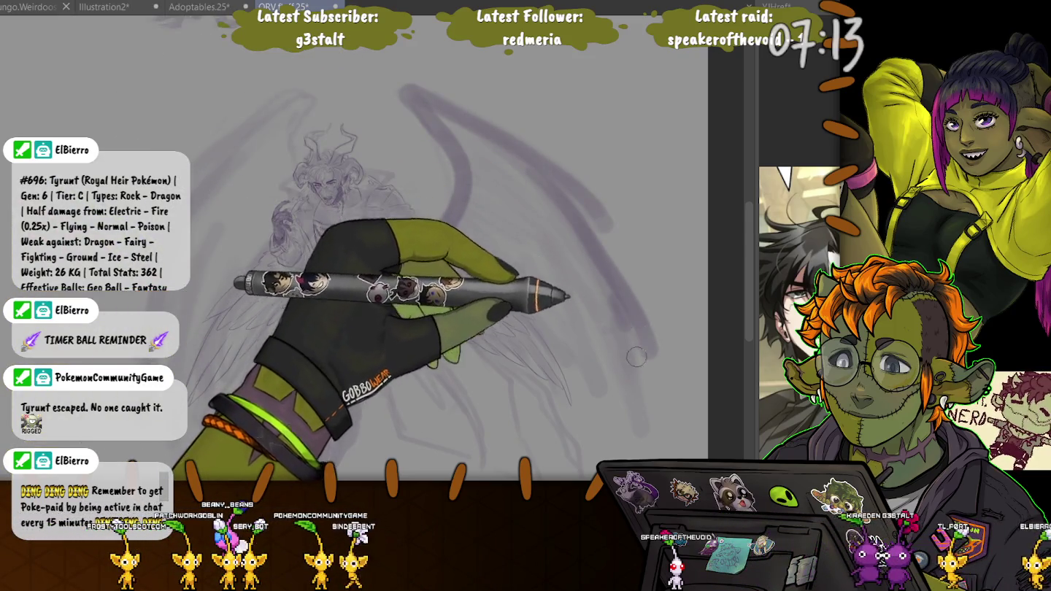
left_click_drag(438, 102, 650, 430)
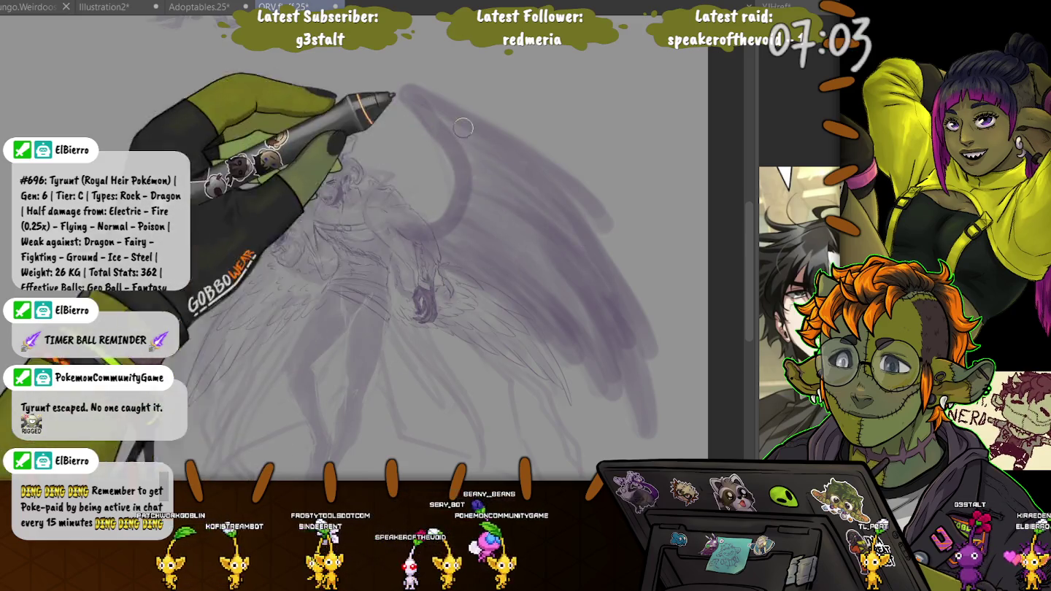
left_click_drag(303, 88, 234, 135)
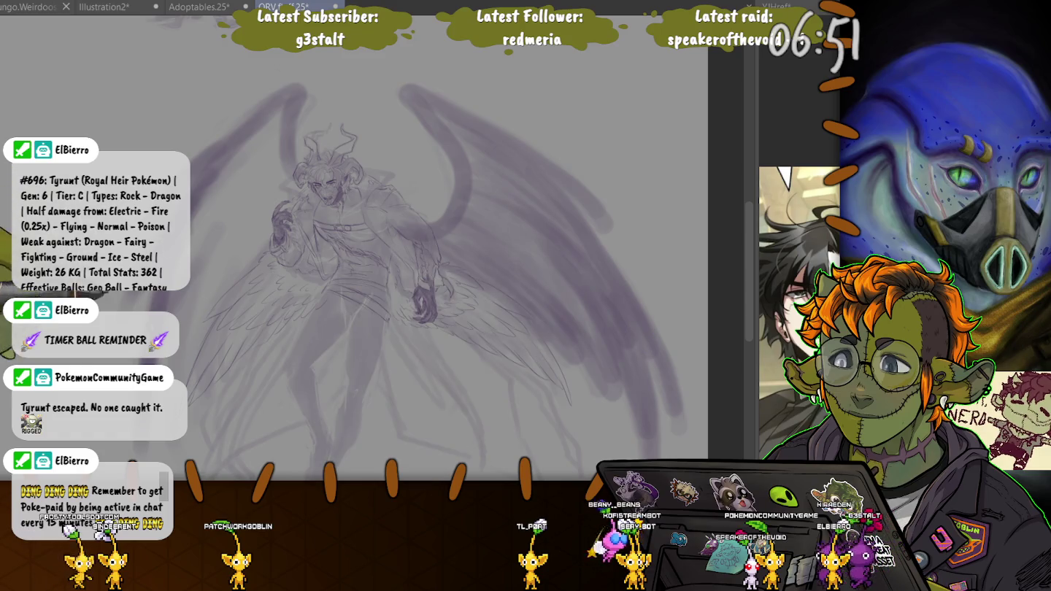
scroll(648, 341, "down", 3)
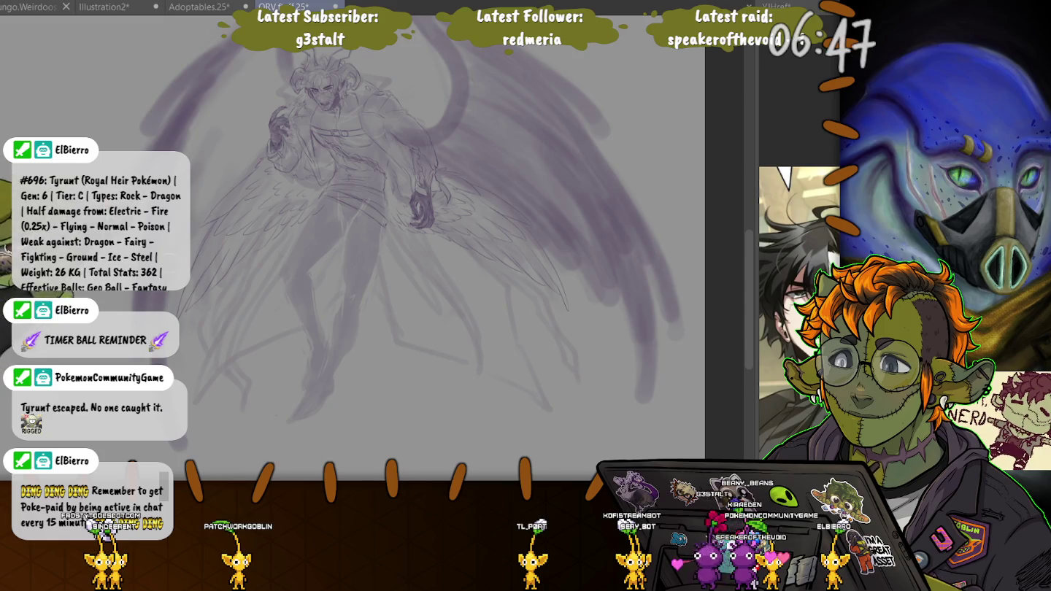
left_click_drag(67, 148, 162, 141)
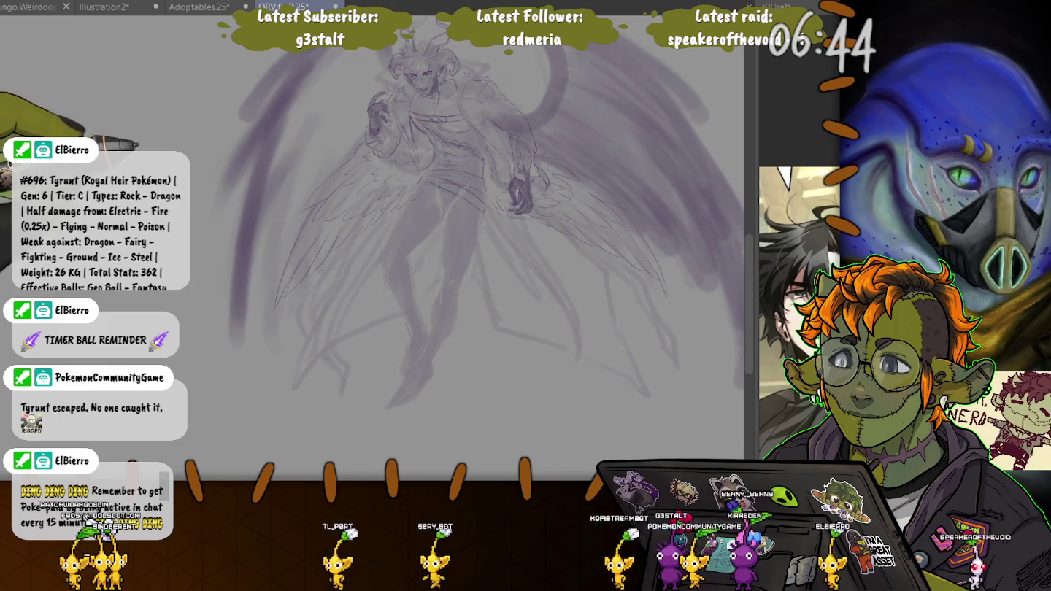
Add a thin light wing stroke above the head, rotating the view slightly counter-clockwise
mouse_move(256, 69)
left_mouse_down()
mouse_move(183, 128)
mouse_move(237, 103)
left_mouse_up()
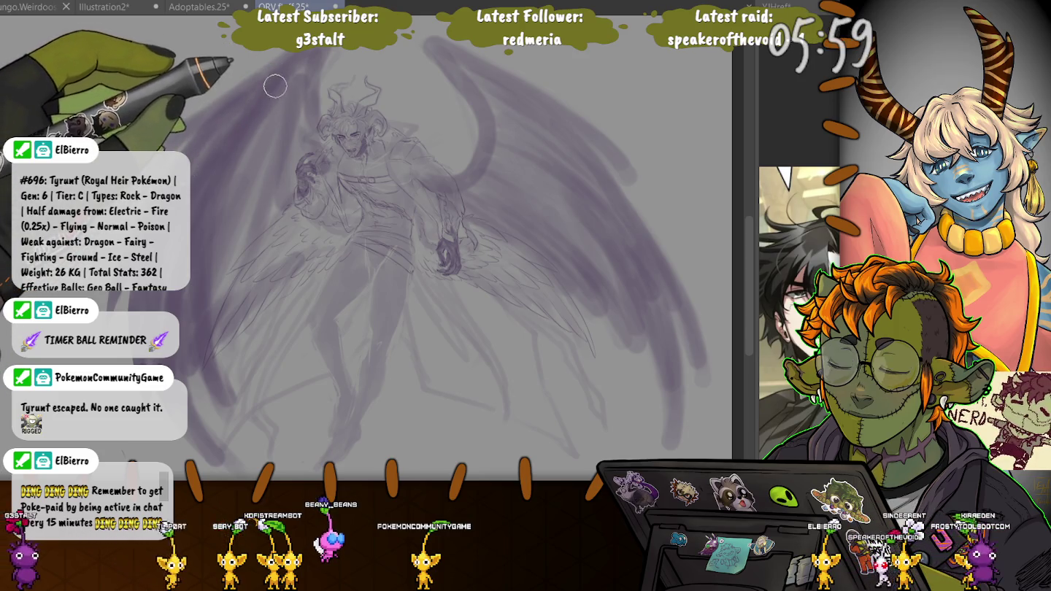
left_click_drag(257, 126, 283, 75)
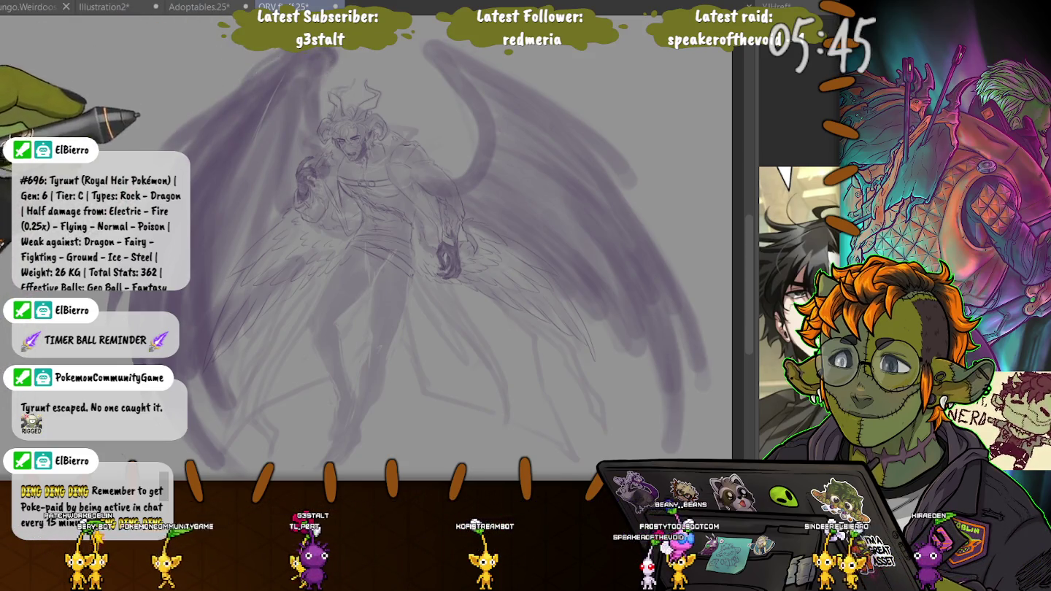
key("minus")
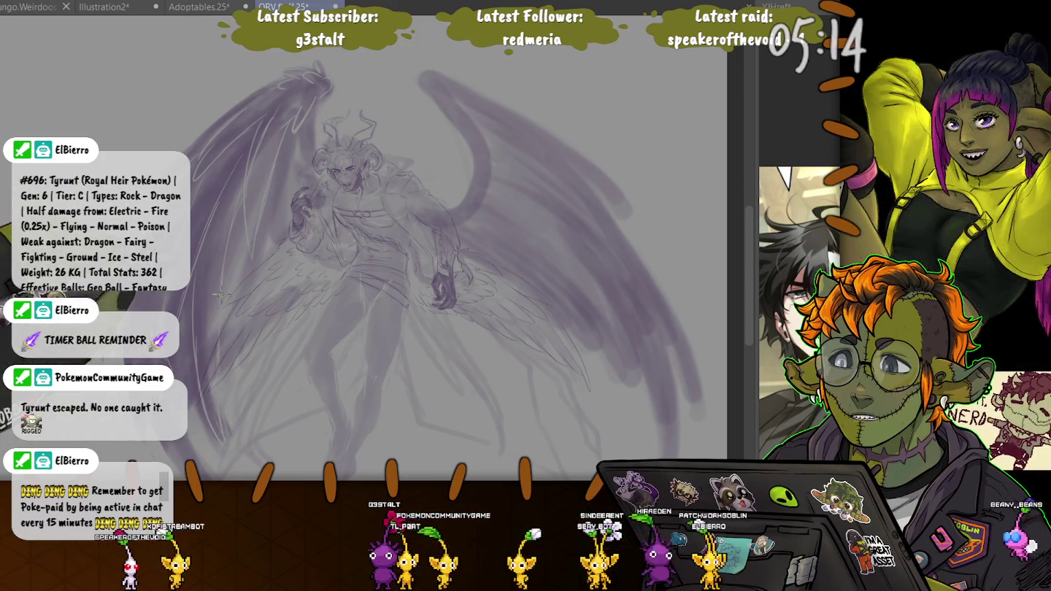
scroll(221, 294, "down", 5)
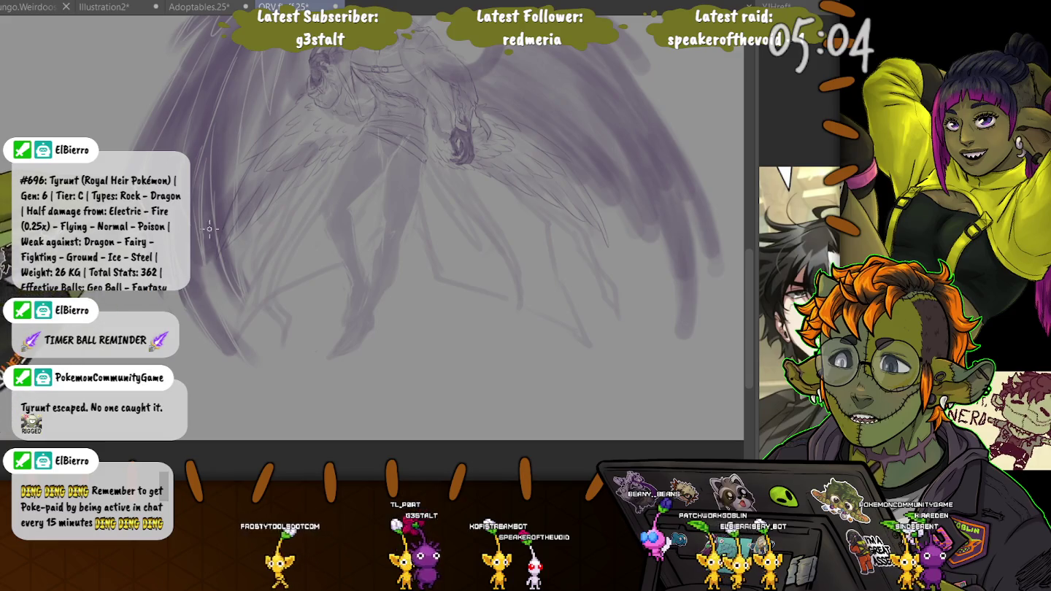
scroll(263, 241, "up", 3)
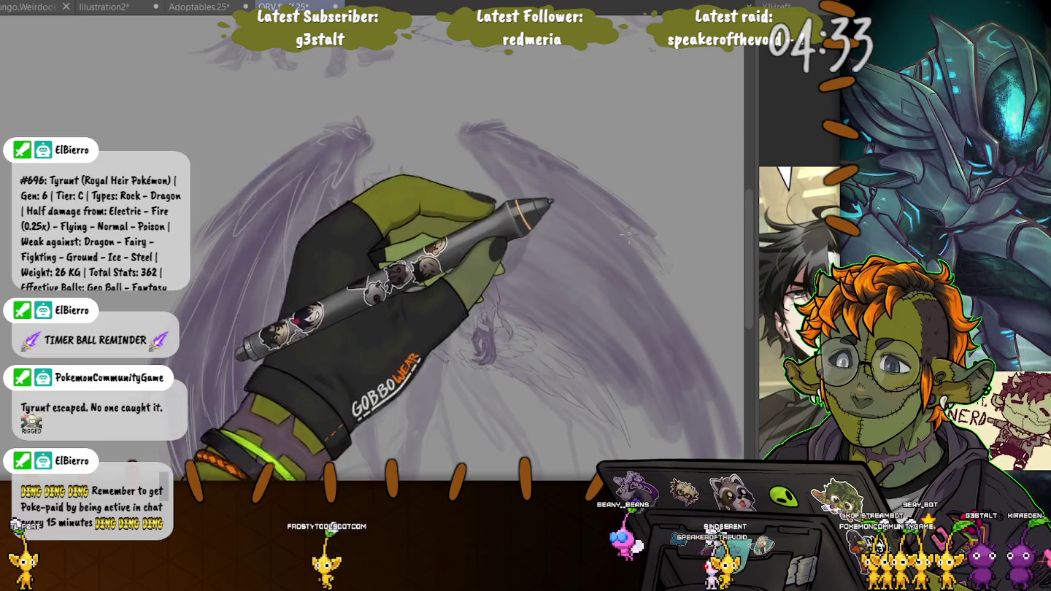
mouse_move(649, 244)
left_mouse_down()
mouse_move(561, 149)
mouse_move(343, 438)
left_mouse_up()
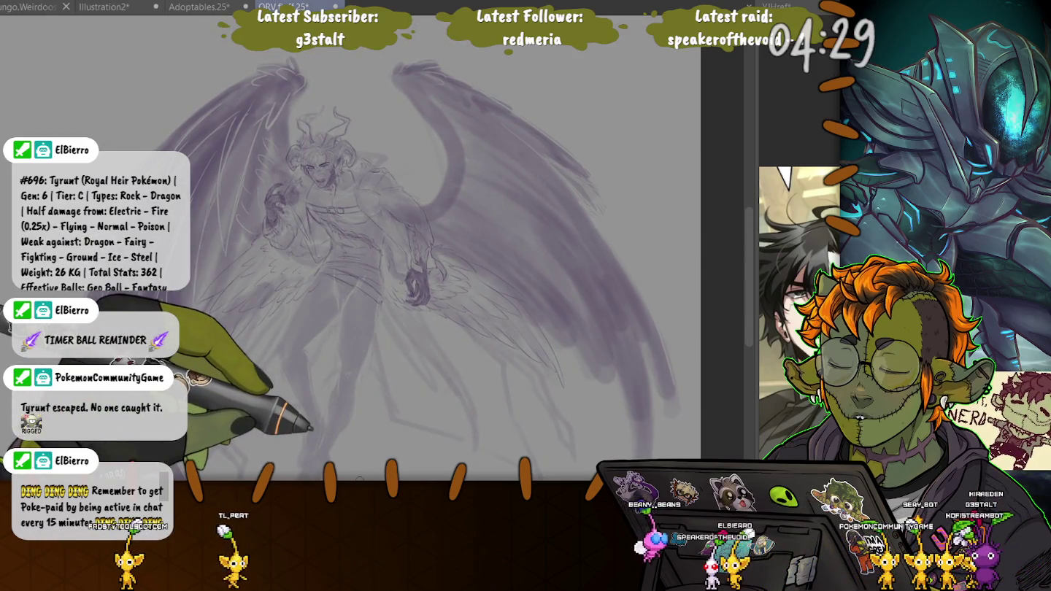
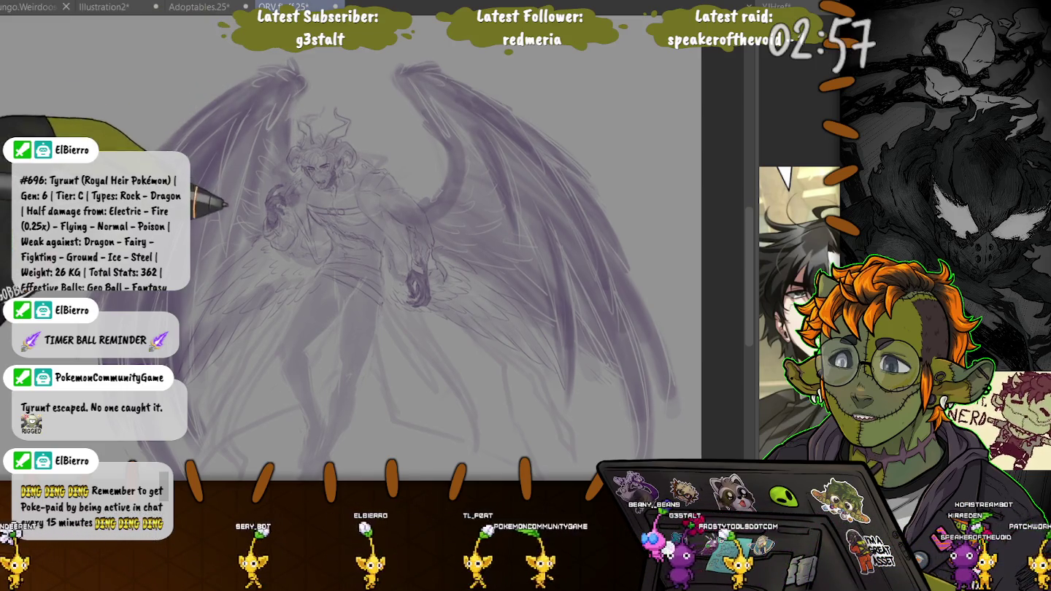
Pan the demon sketch up and zoom in on the right wing
left_click_drag(199, 225, 220, 260)
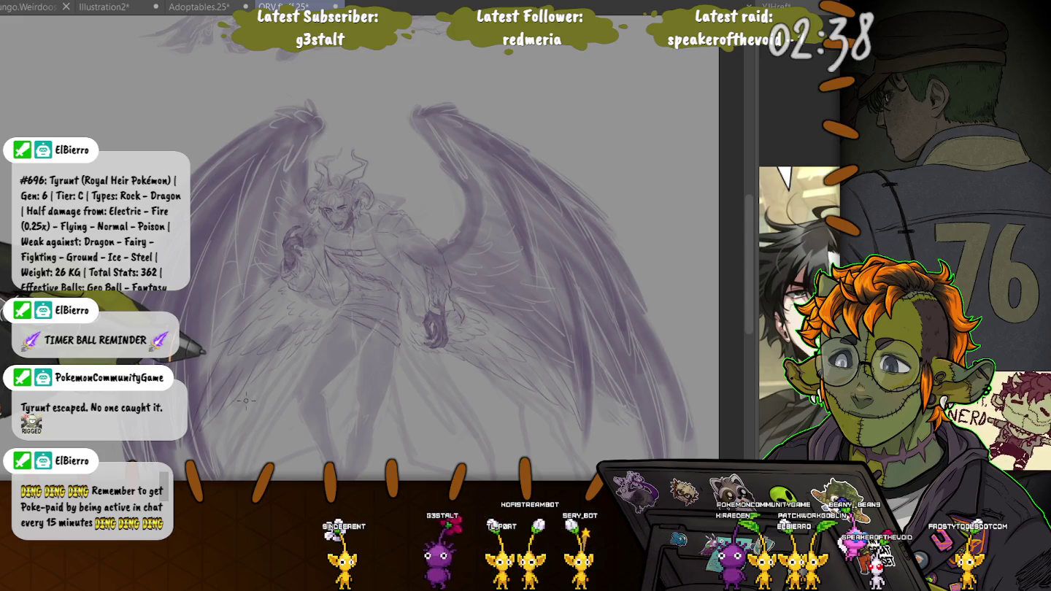
left_click_drag(435, 336, 412, 198)
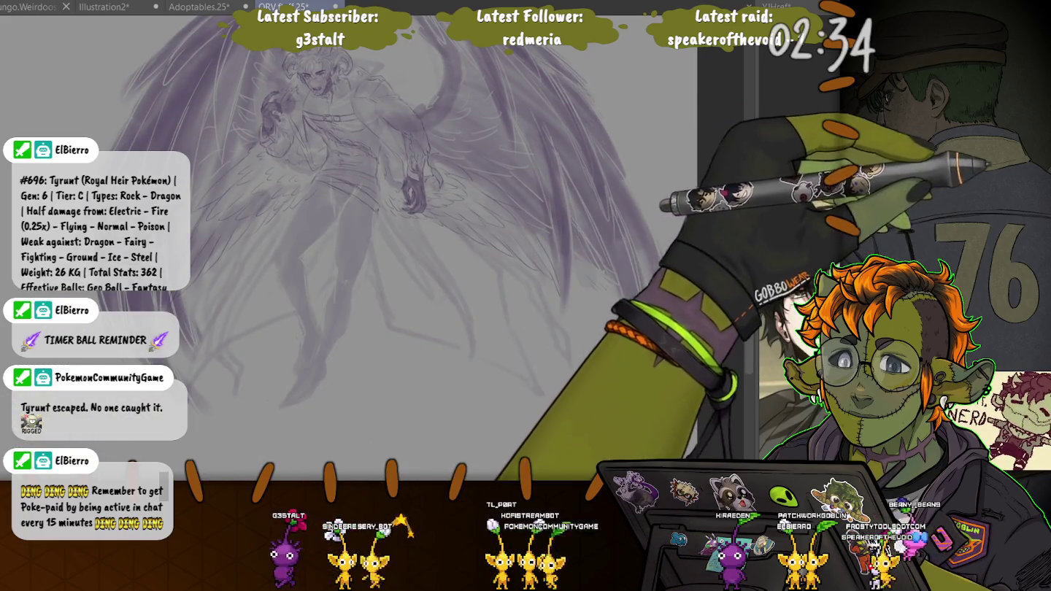
scroll(371, 168, "up", 5)
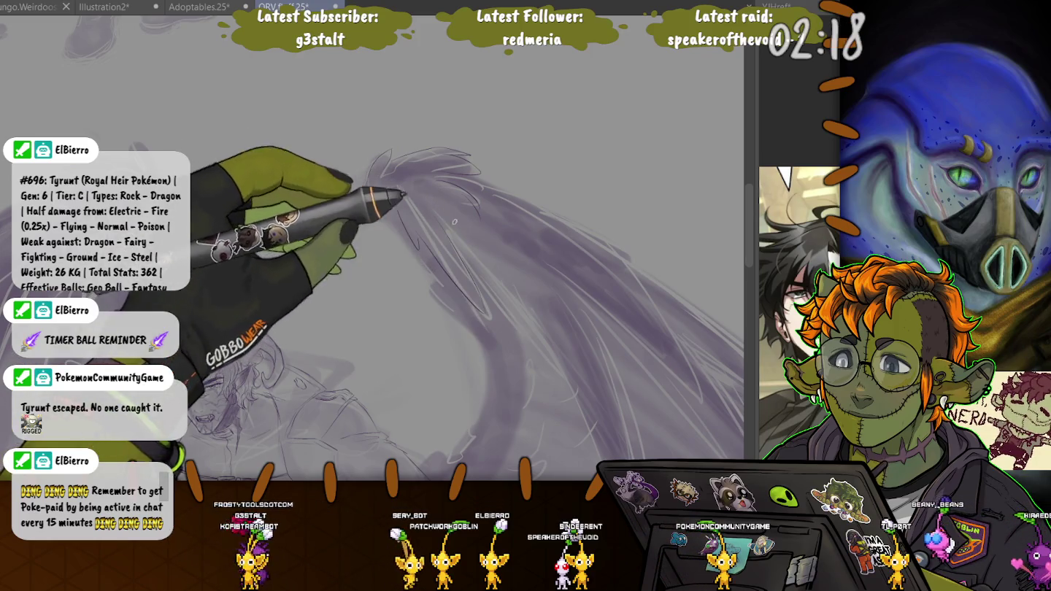
Zoom in and out around the right wing while adding feather strokes, ending on the full figure
scroll(452, 248, "down", 2)
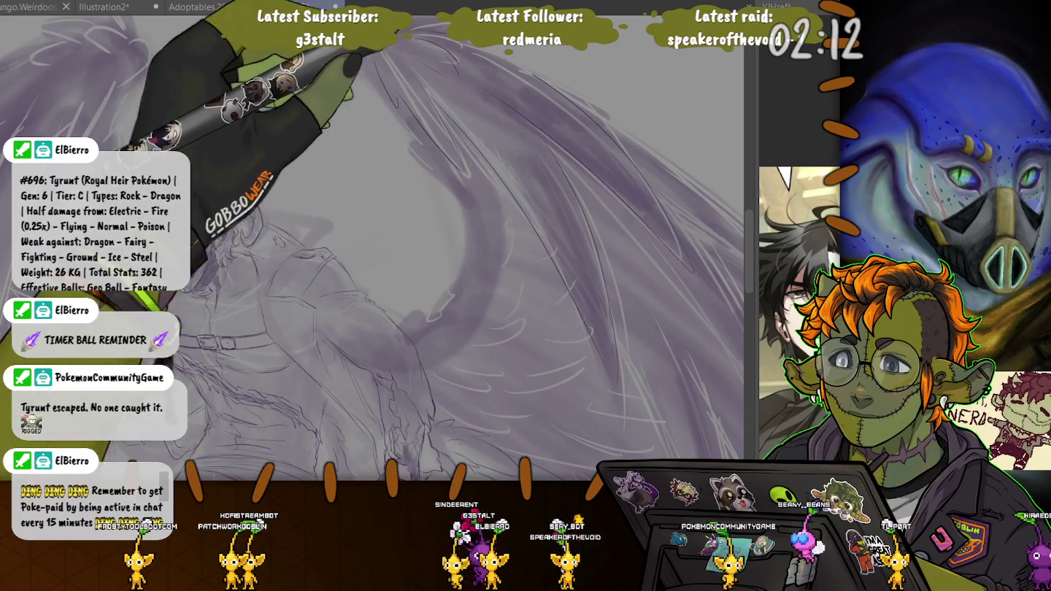
scroll(528, 183, "down", 2)
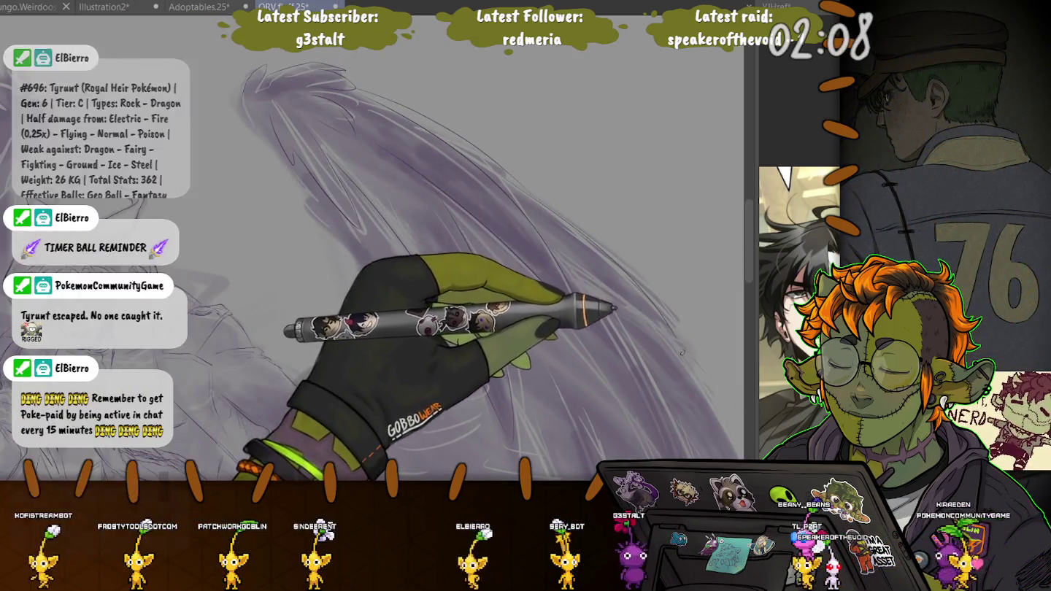
scroll(584, 275, "up", 2)
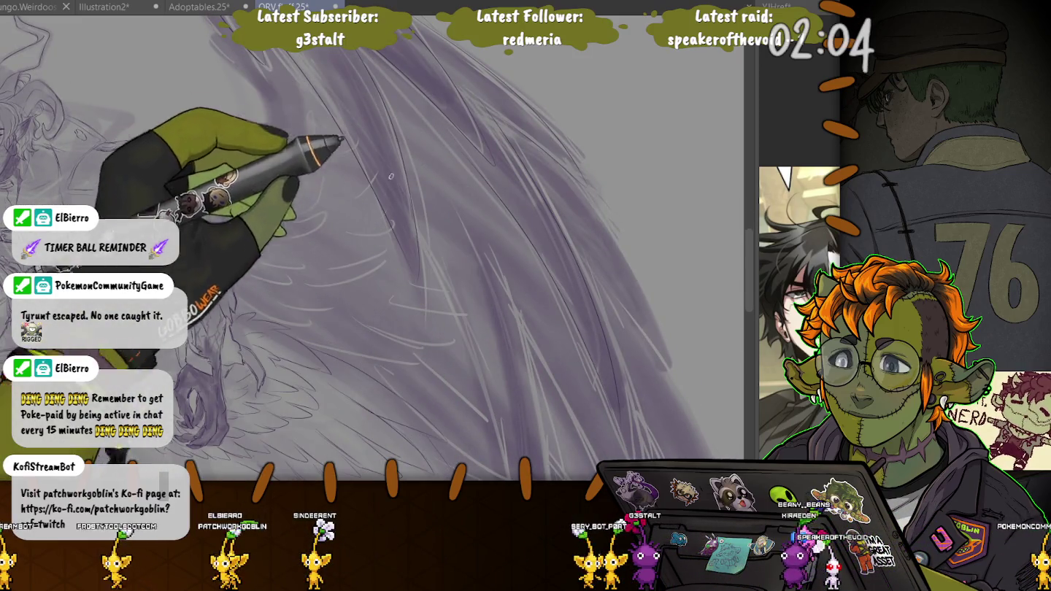
scroll(364, 157, "up", 2)
scroll(366, 159, "down", 3)
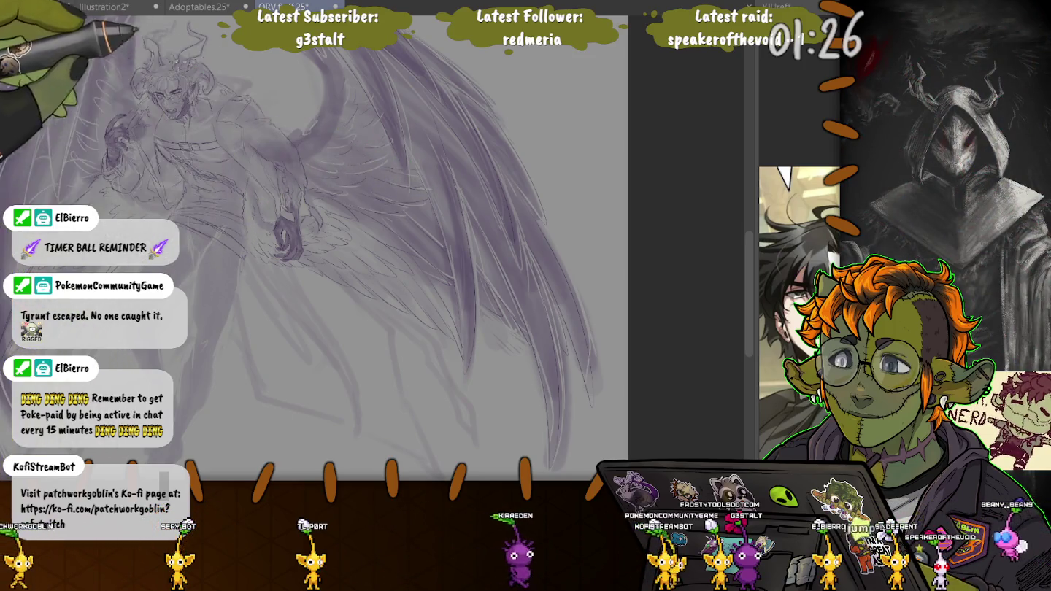
Hide the side palettes with Tab and pan the drawing up-right, then left
key("Tab")
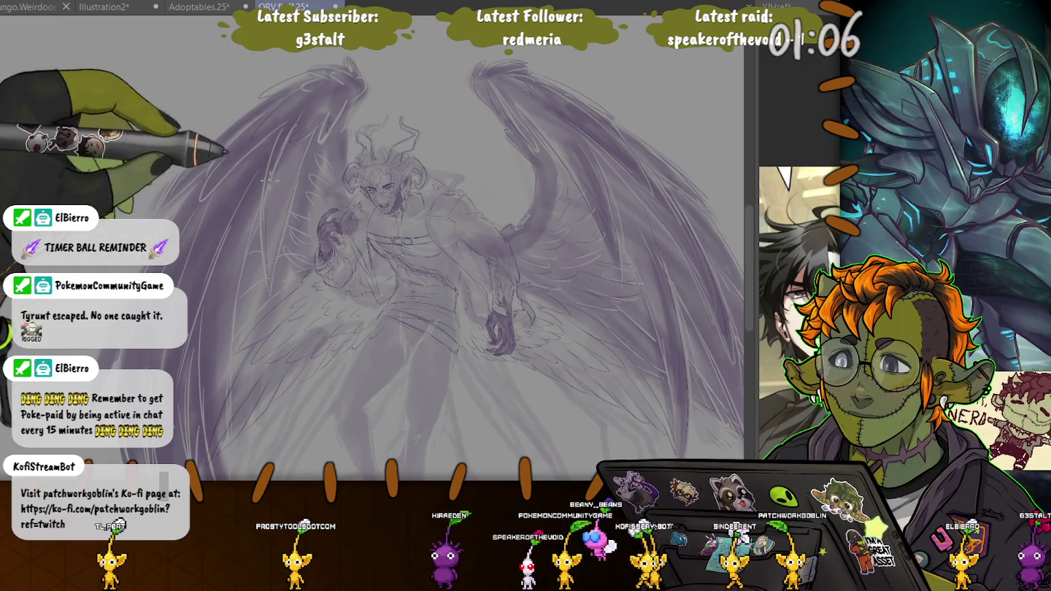
left_click_drag(219, 186, 255, 157)
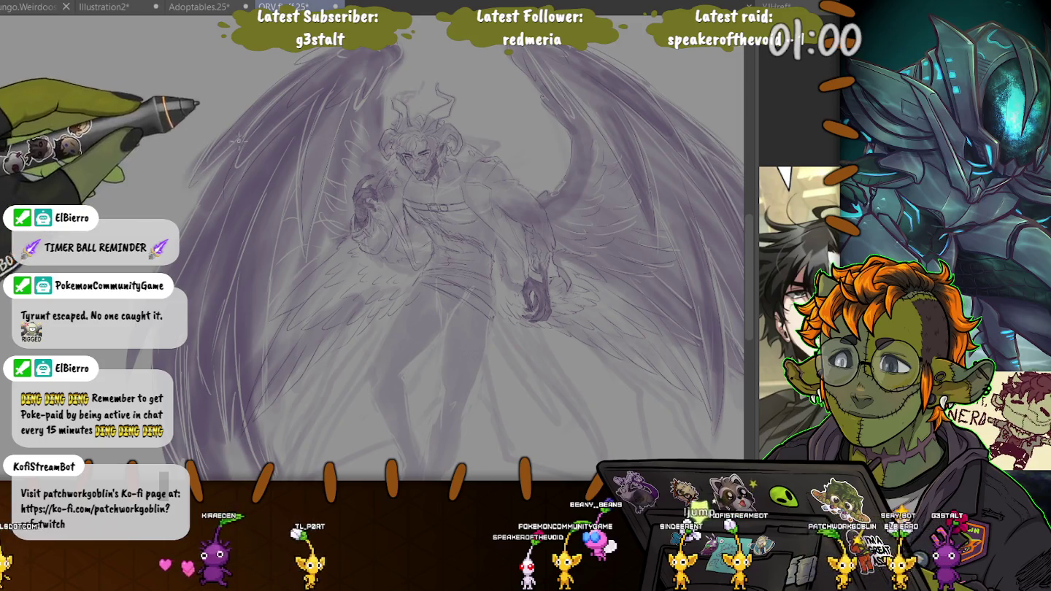
left_click_drag(410, 293, 468, 197)
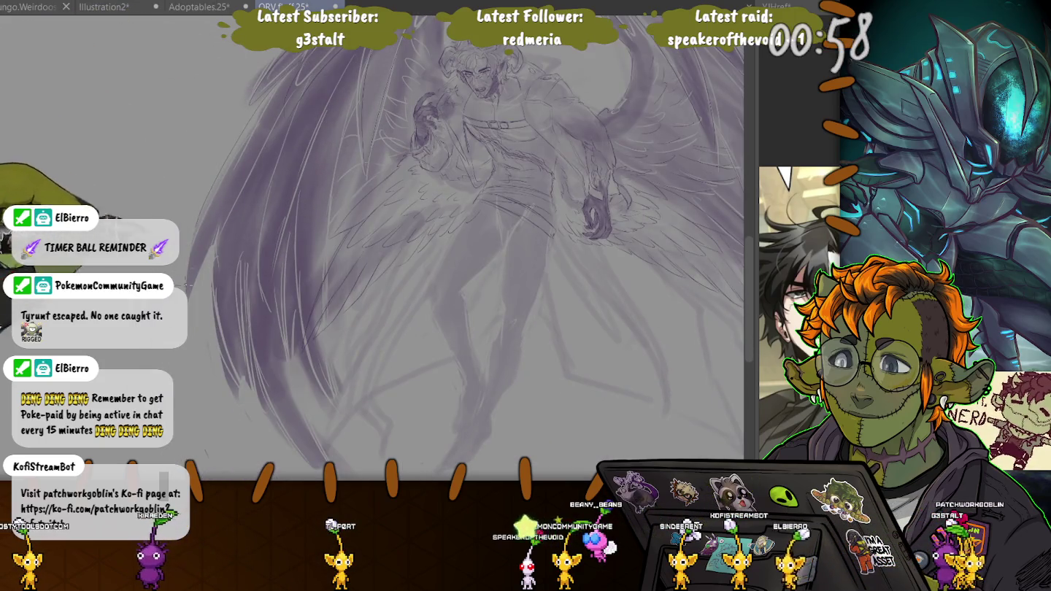
left_click_drag(249, 155, 278, 169)
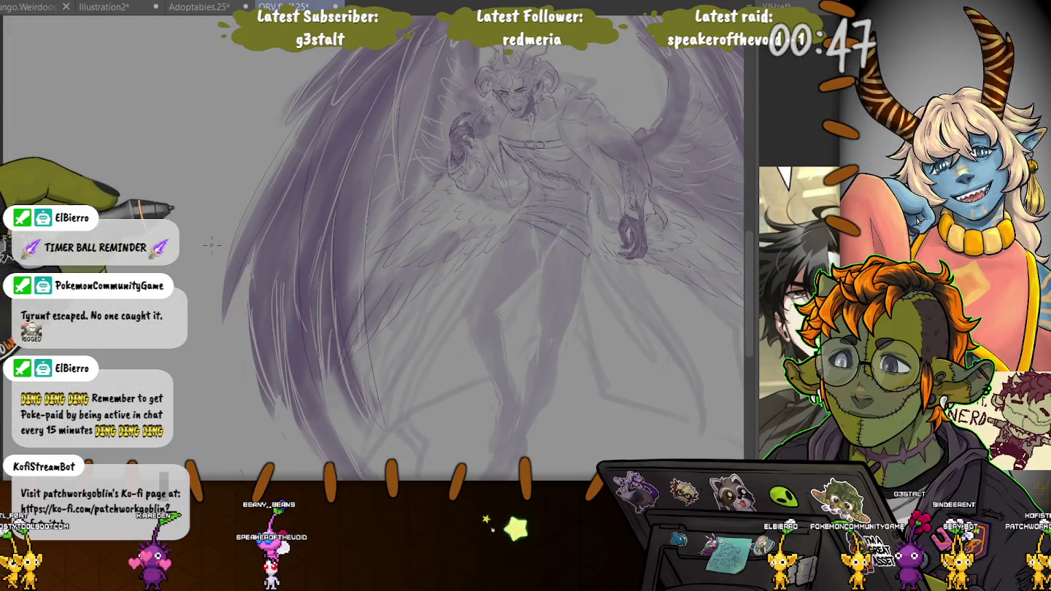
left_click_drag(212, 244, 73, 241)
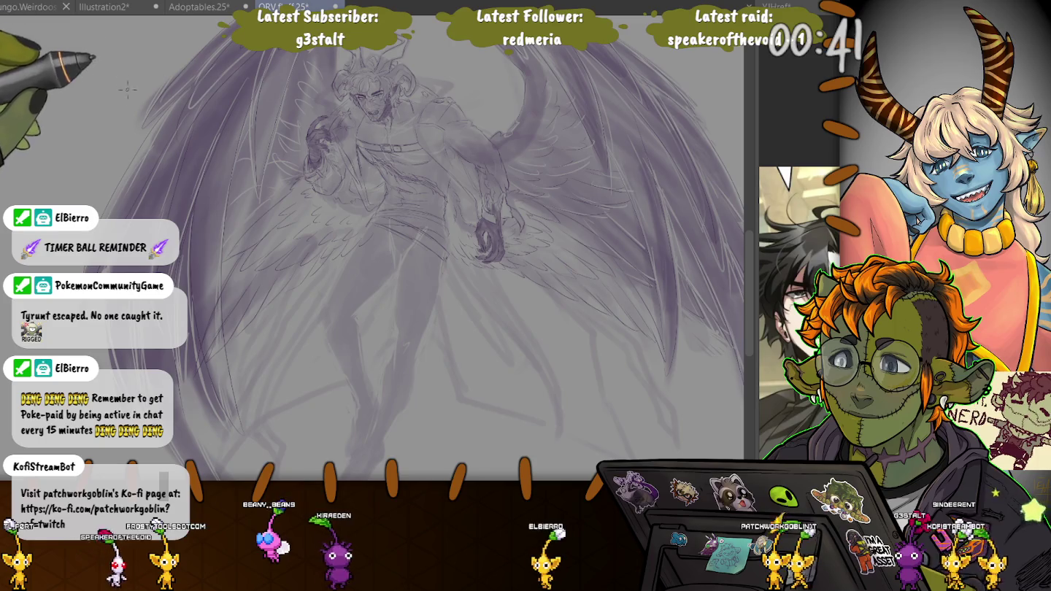
Scroll and zoom around the figure to review the feather strokes on both wings
scroll(192, 264, "down", 3)
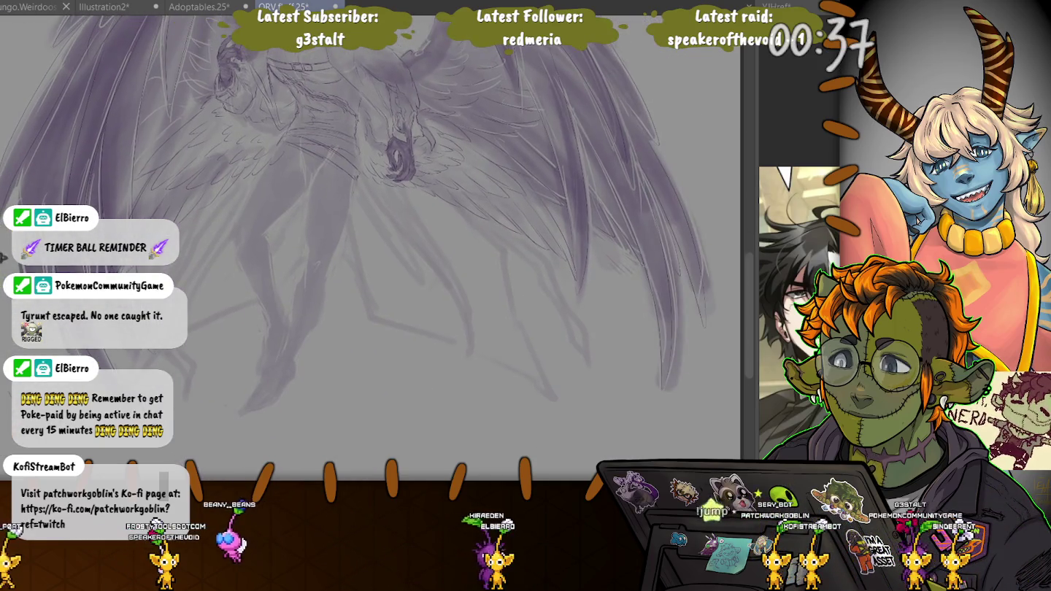
scroll(380, 234, "right", 2)
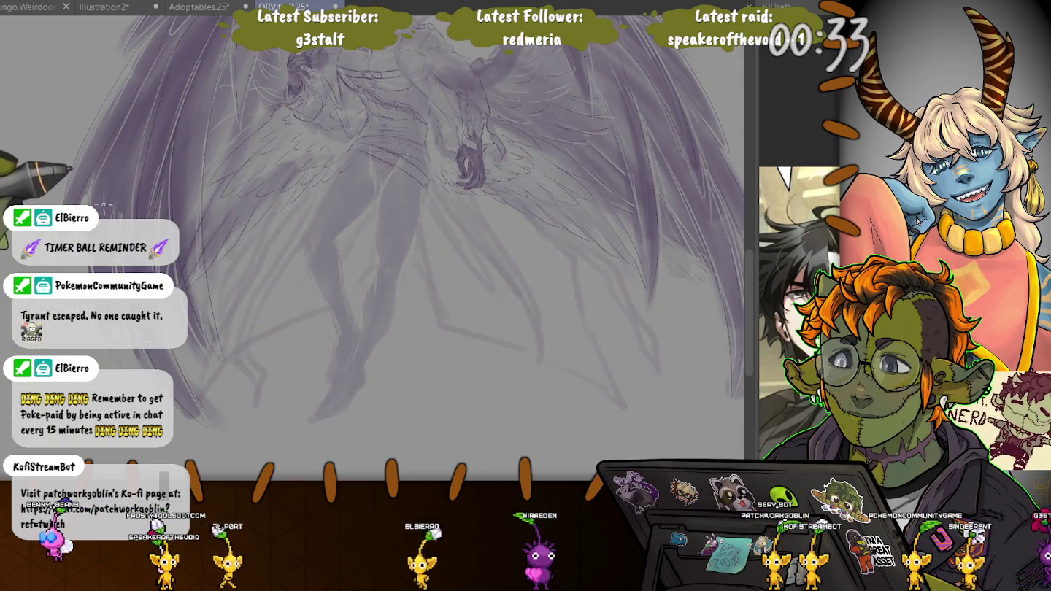
scroll(380, 234, "left", 1)
scroll(380, 233, "left", 1)
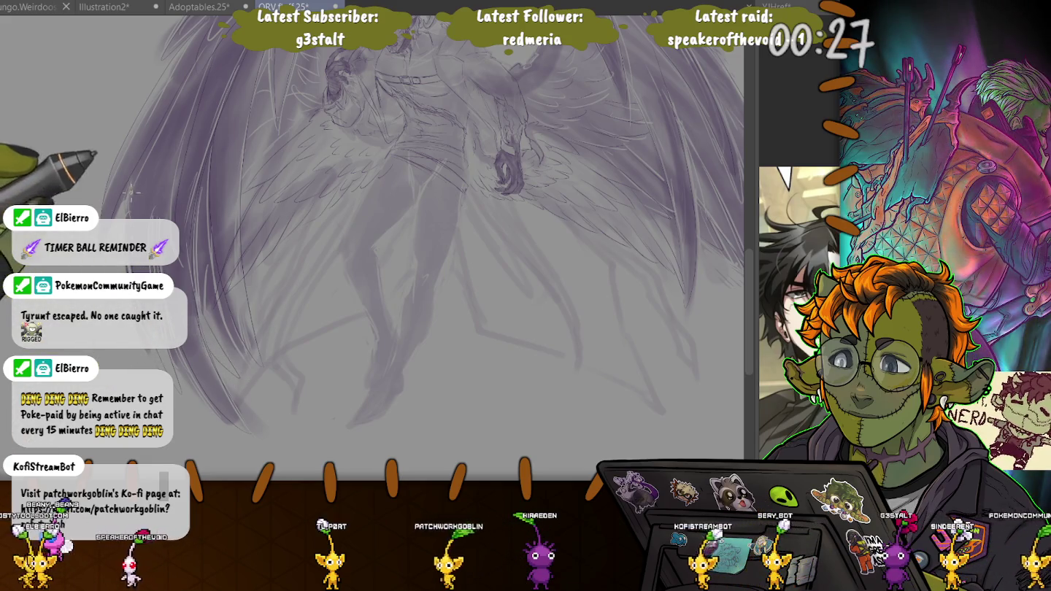
scroll(380, 249, "up", 2)
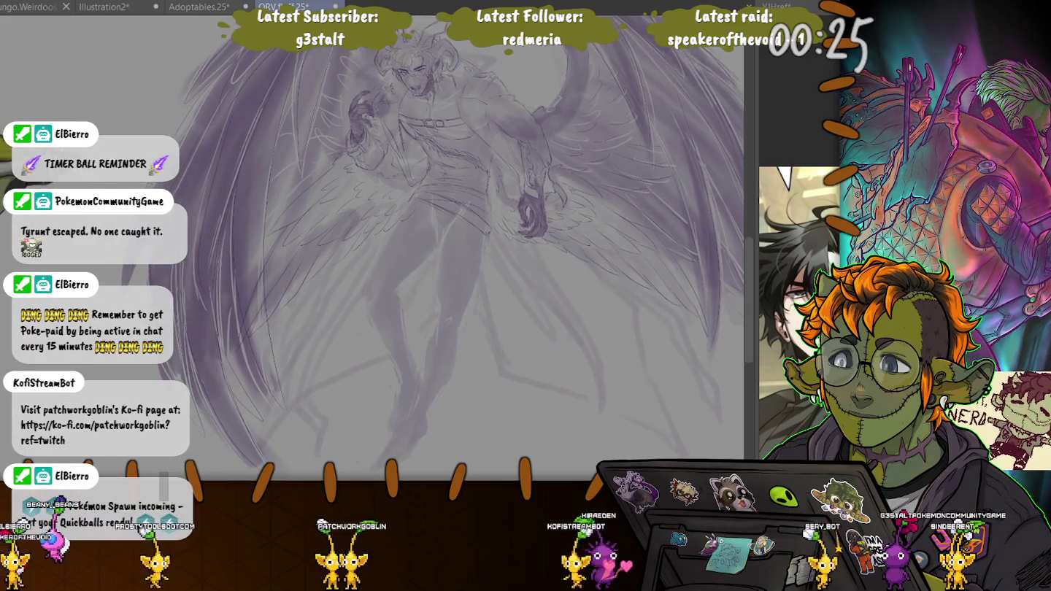
scroll(380, 247, "up", 2)
scroll(379, 248, "right", 3)
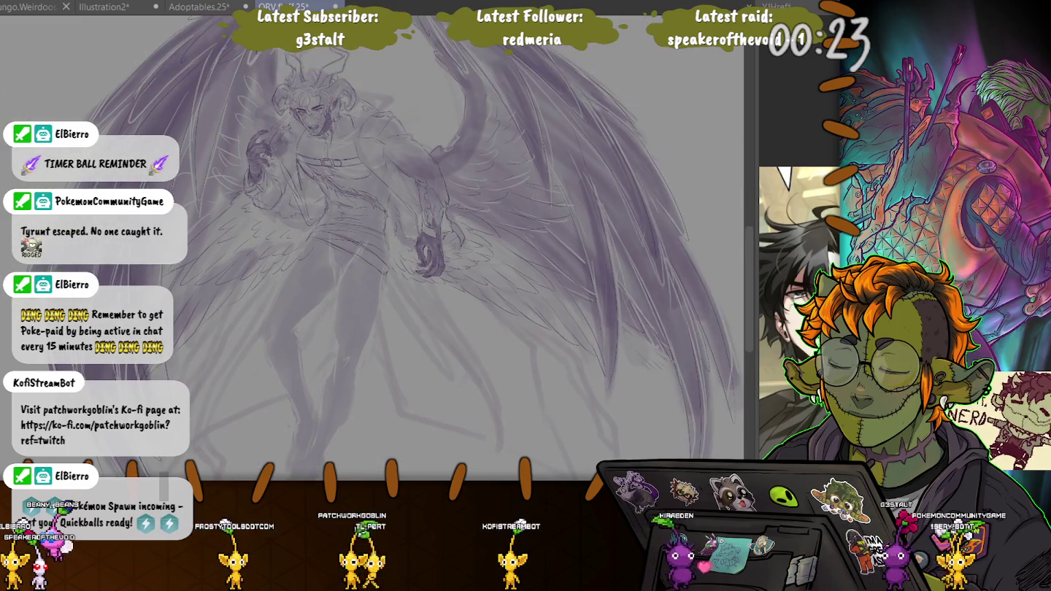
scroll(149, 114, "left", 3)
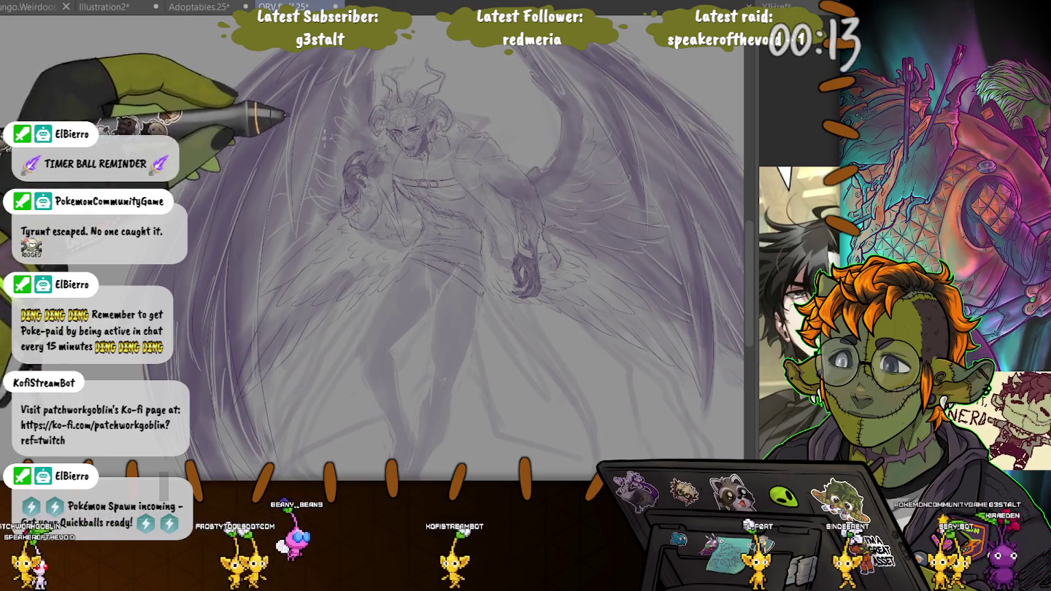
scroll(248, 100, "up", 3)
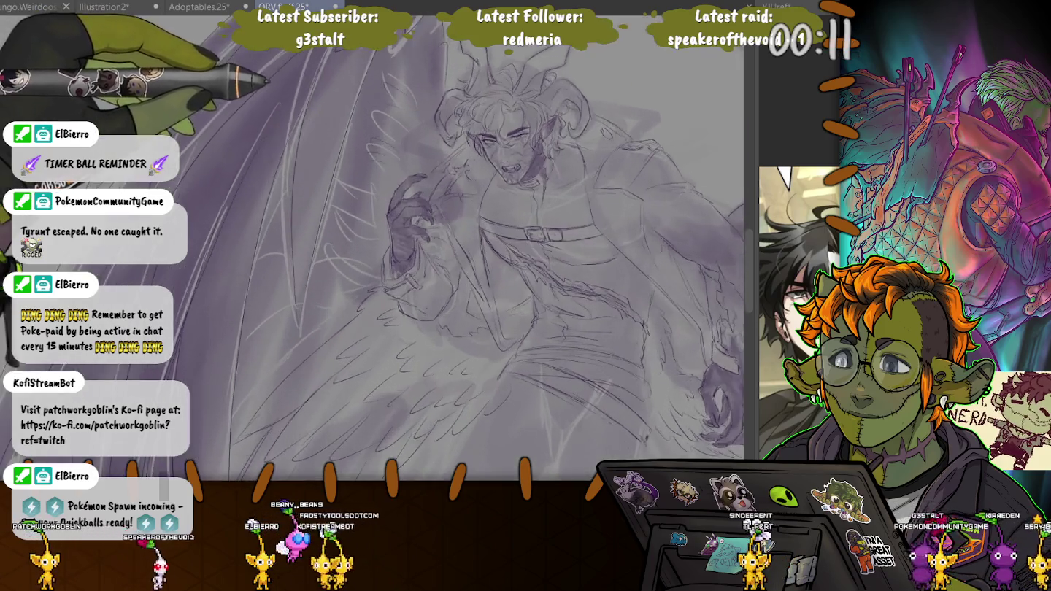
Flip the canvas view horizontally and rotate it to a working angle for the raised hand
left_click_drag(319, 181, 233, 174)
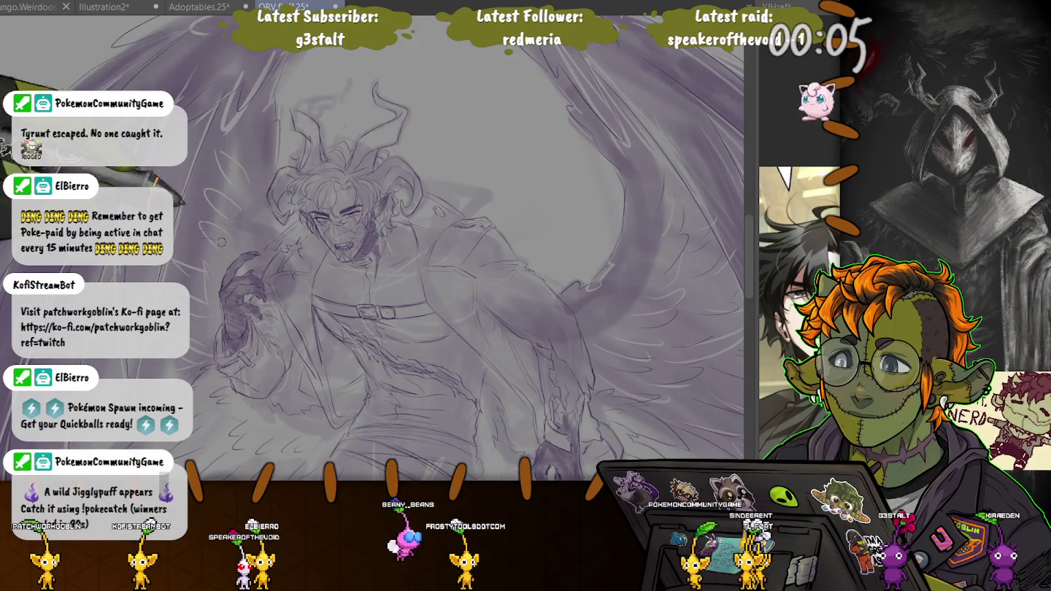
key("h")
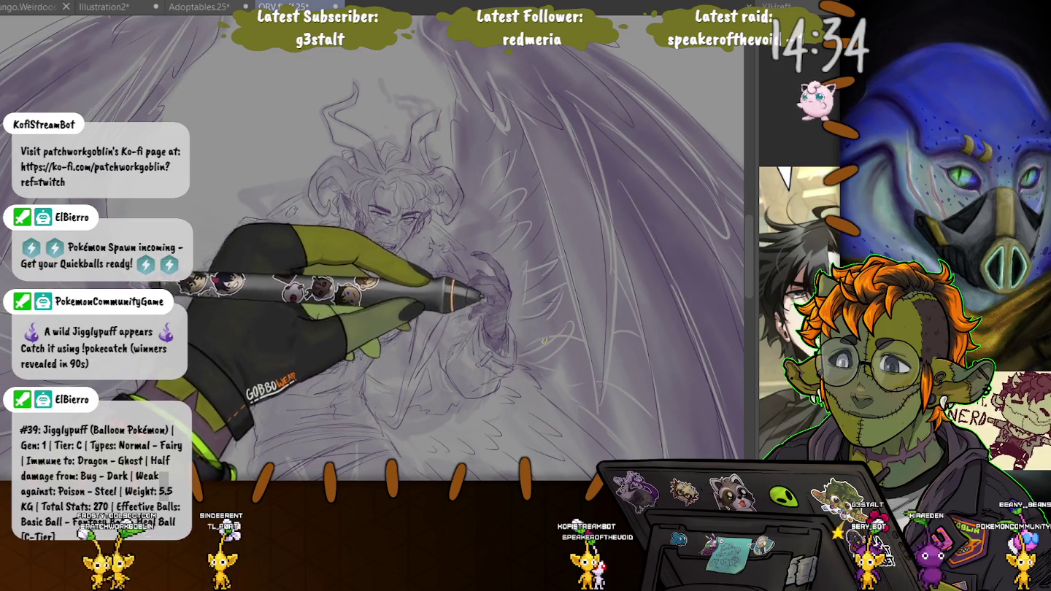
left_click_drag(439, 293, 416, 190)
left_click_drag(394, 306, 379, 341)
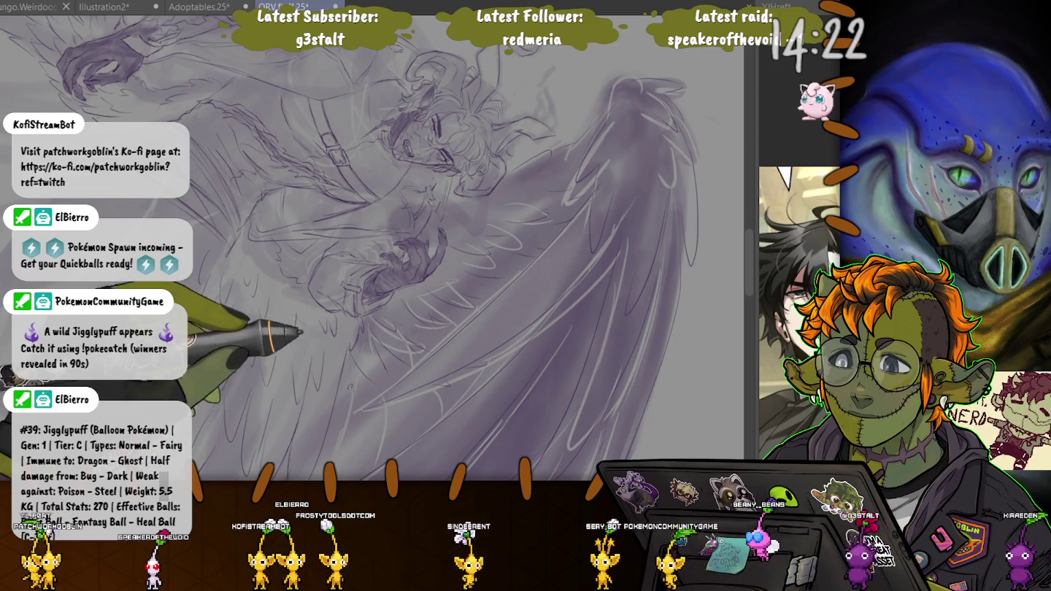
Rotate the view so the wings run vertically, then reset it with Ctrl+0 to the upright figure
scroll(373, 248, "up", 2)
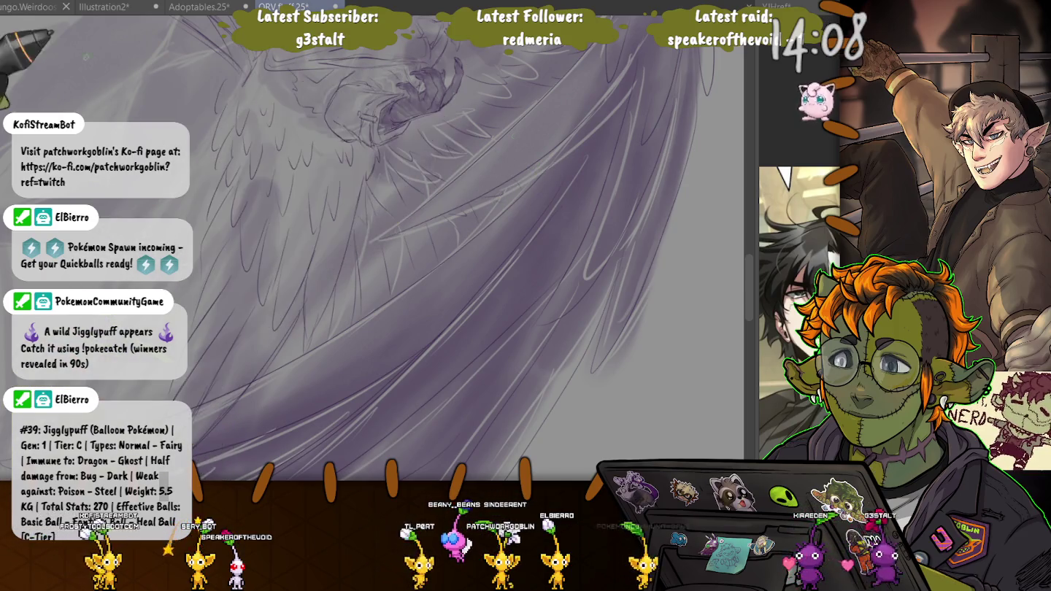
left_click_drag(438, 219, 365, 293)
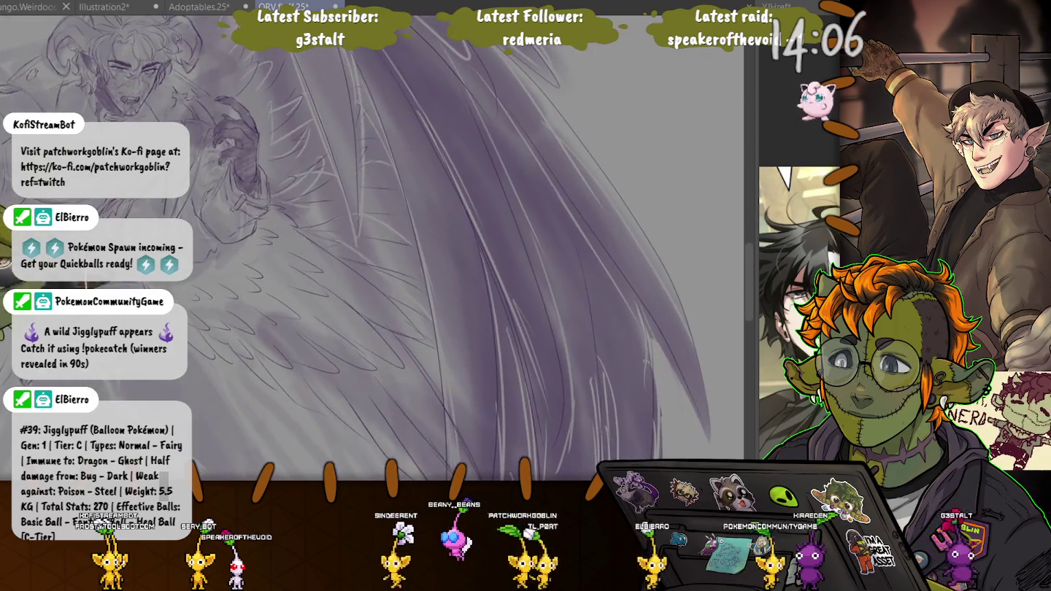
scroll(372, 249, "down", 3)
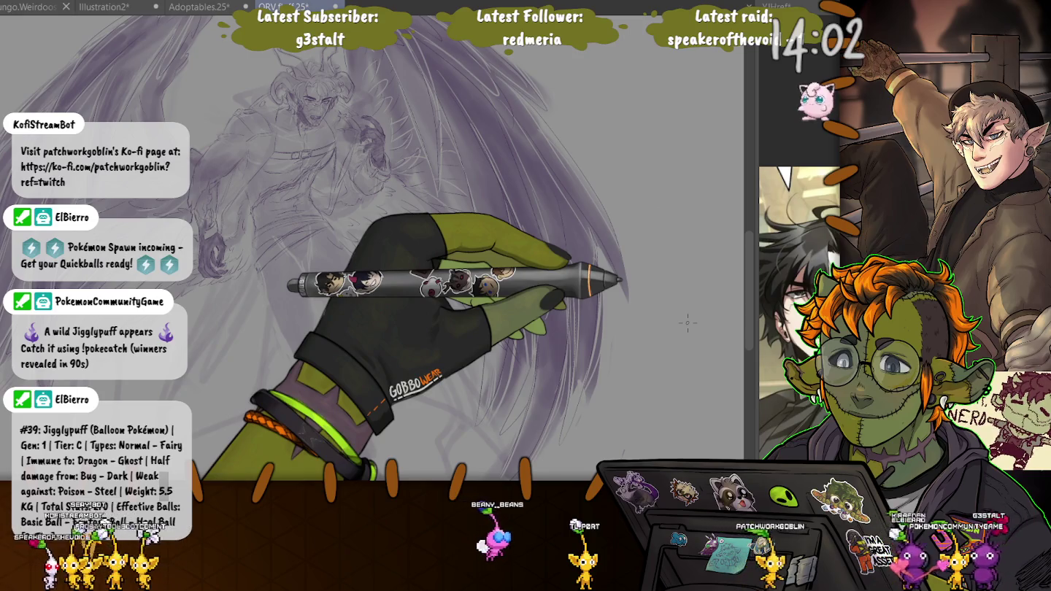
key("ctrl+0")
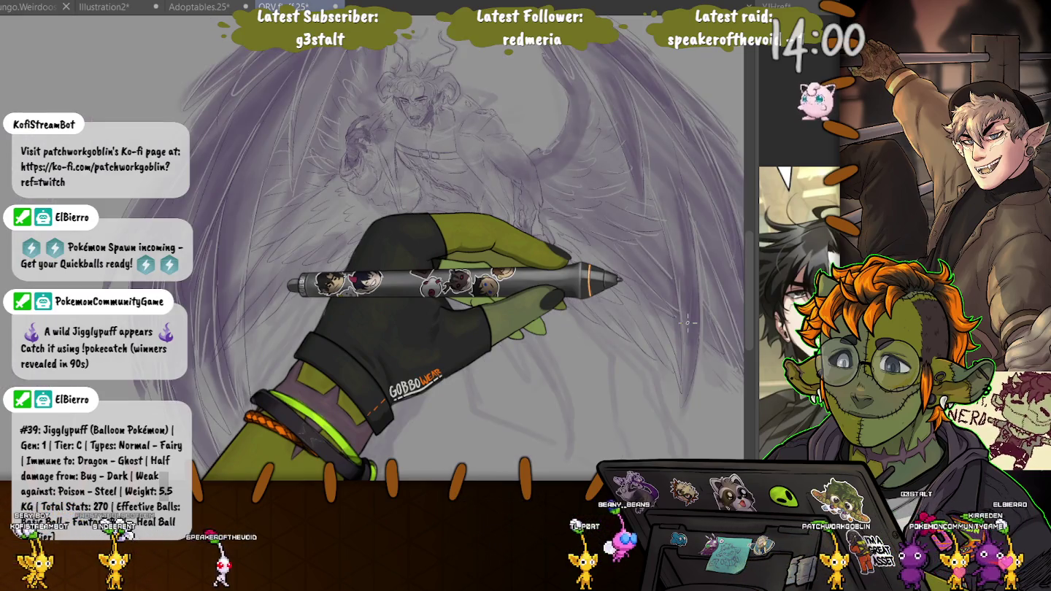
key("ctrl+0")
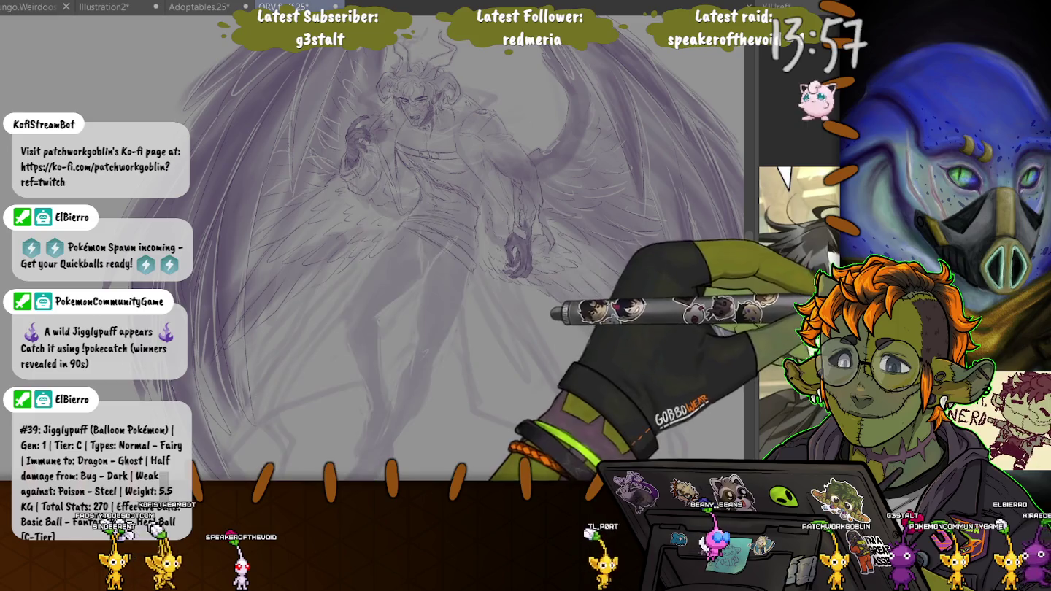
key("ctrl+0")
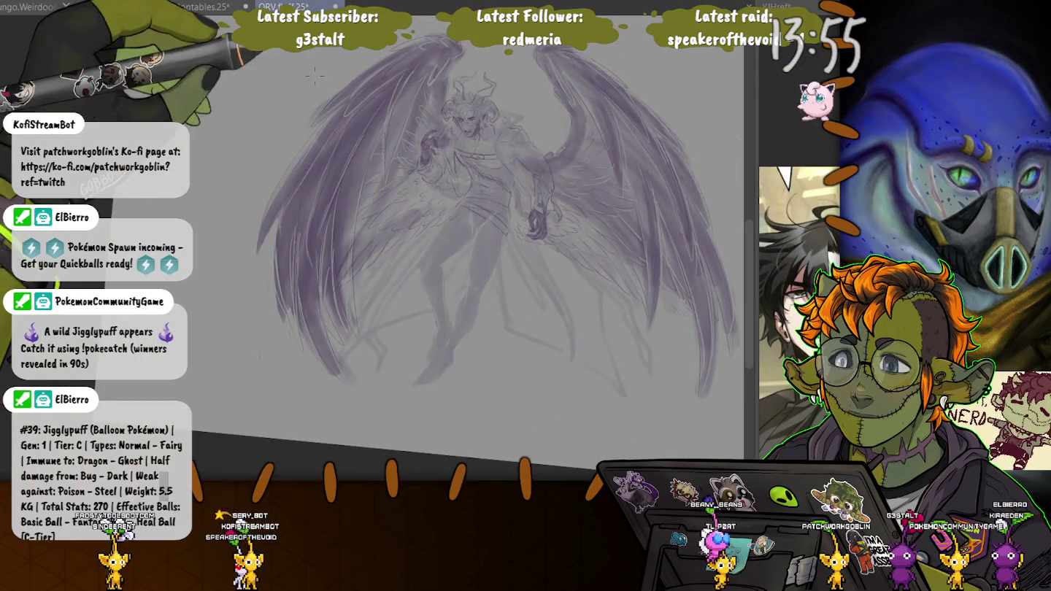
Lasso the whole winged figure, delete the dark wing shading, and deselect
left_click_drag(321, 35, 191, 179)
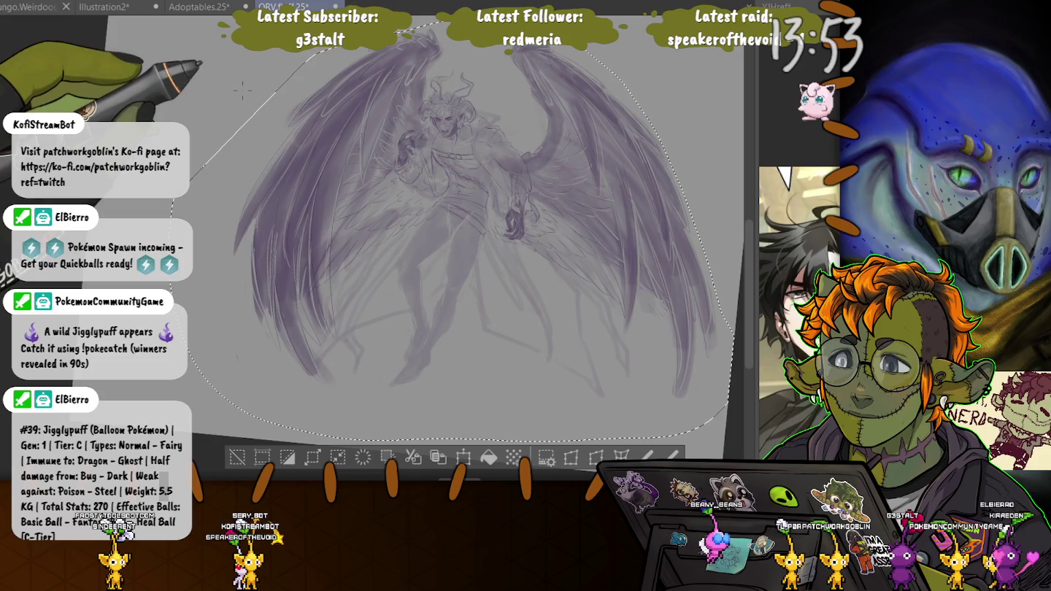
key("Delete")
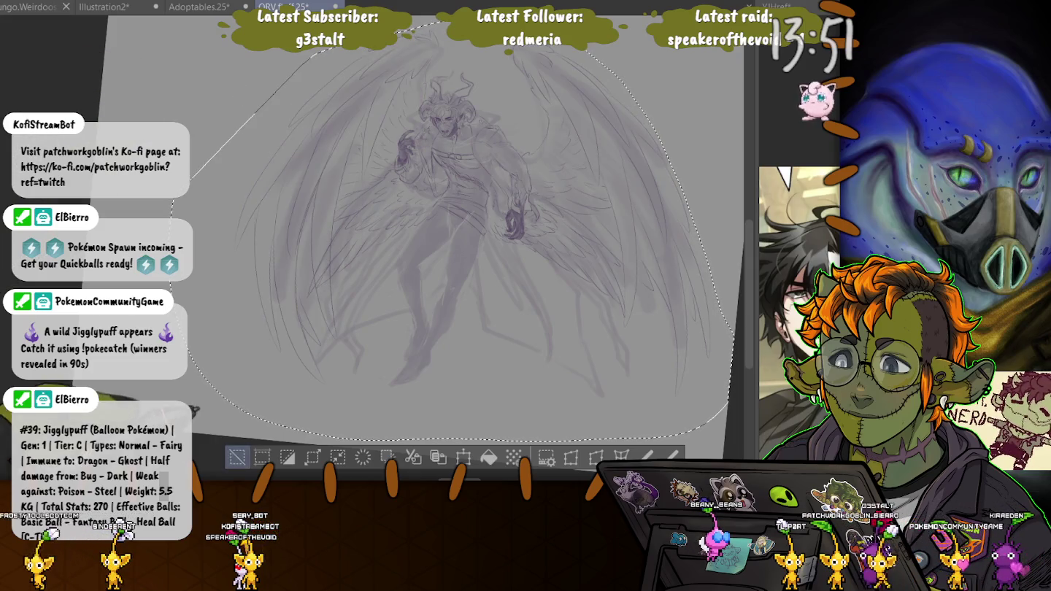
key("ctrl+d")
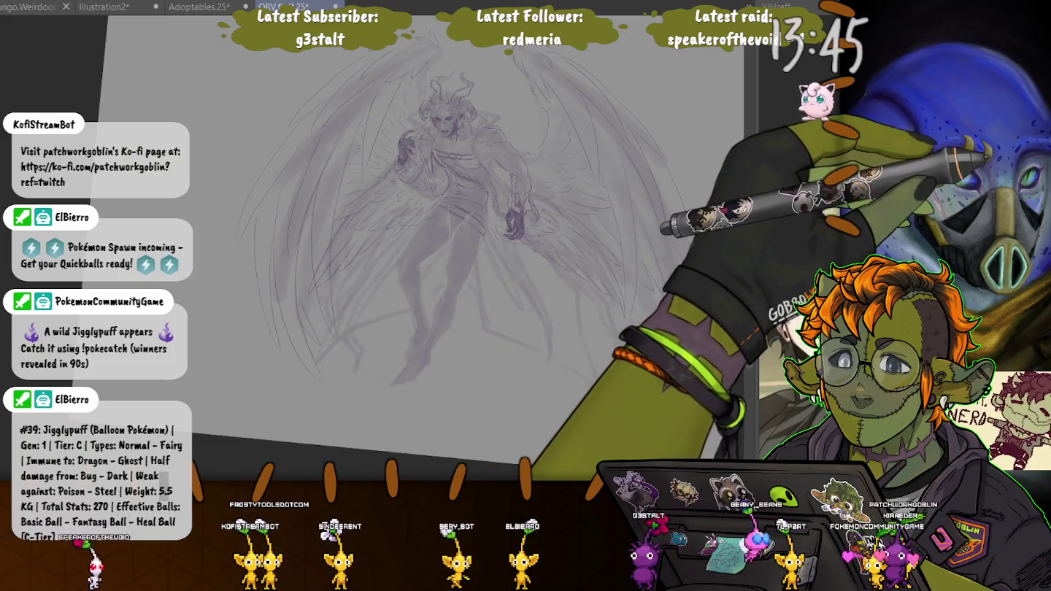
mouse_move(421, 284)
left_mouse_down()
mouse_move(371, 246)
mouse_move(212, 438)
left_mouse_up()
scroll(421, 110, "up", 5)
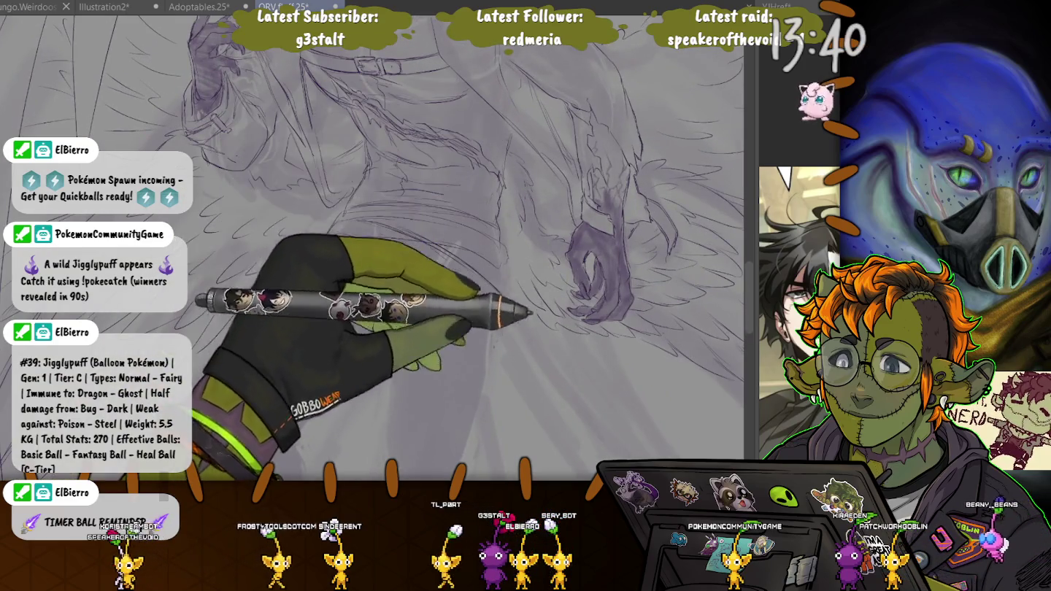
scroll(481, 228, "up", 3)
scroll(409, 212, "down", 2)
scroll(394, 220, "down", 2)
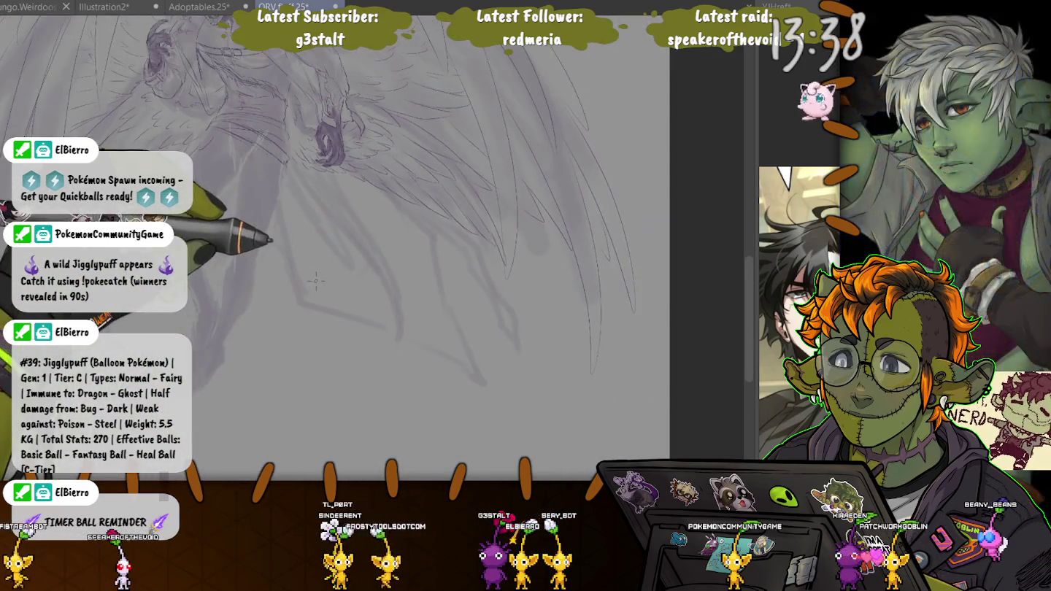
scroll(379, 278, "down", 2)
scroll(365, 342, "down", 2)
scroll(365, 342, "down", 1)
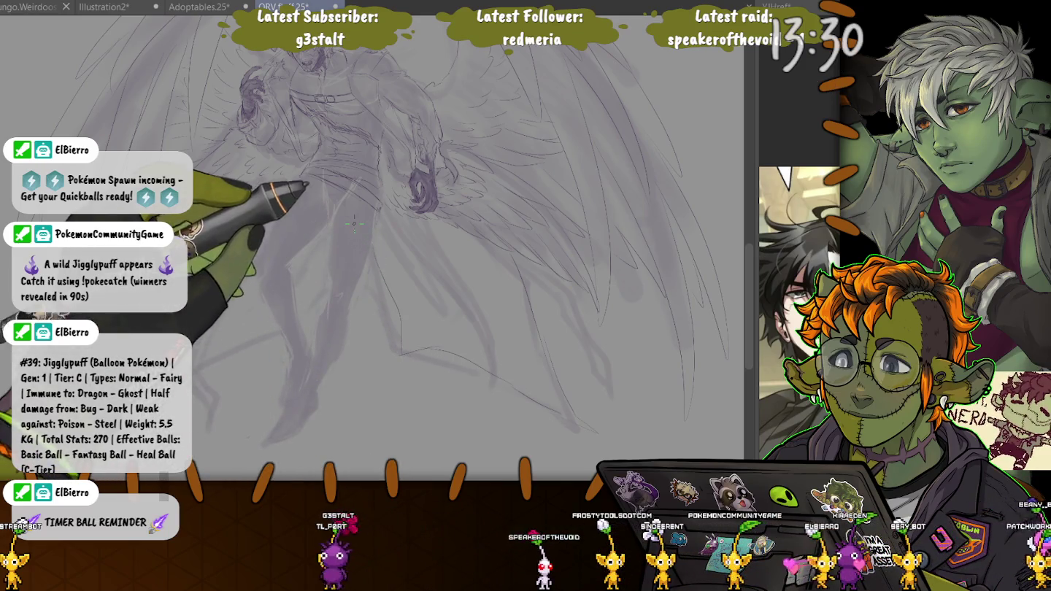
scroll(305, 279, "up", 2)
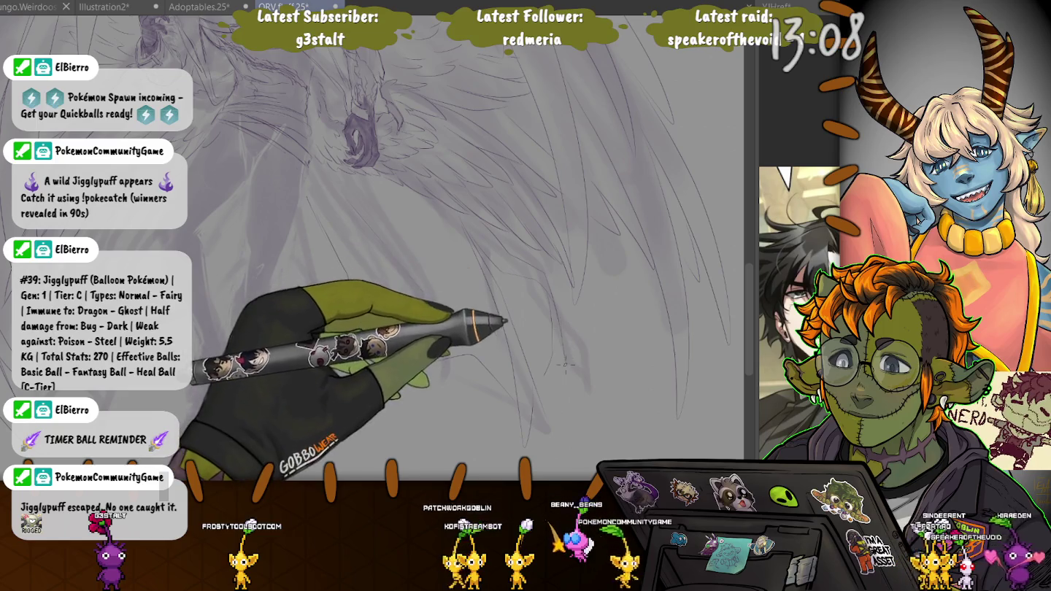
left_click_drag(542, 377, 674, 427)
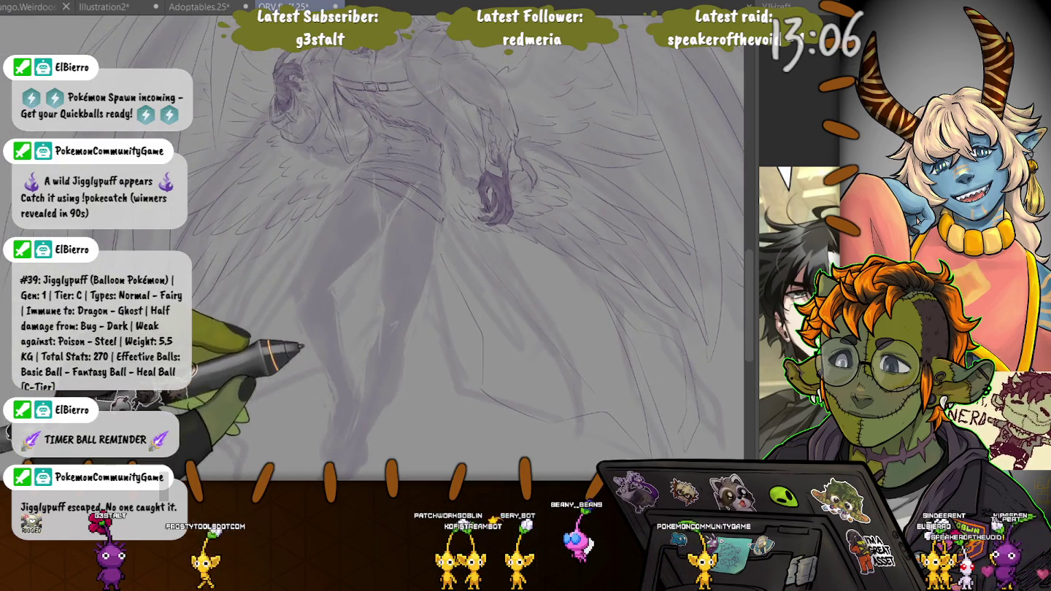
left_click_drag(331, 333, 363, 221)
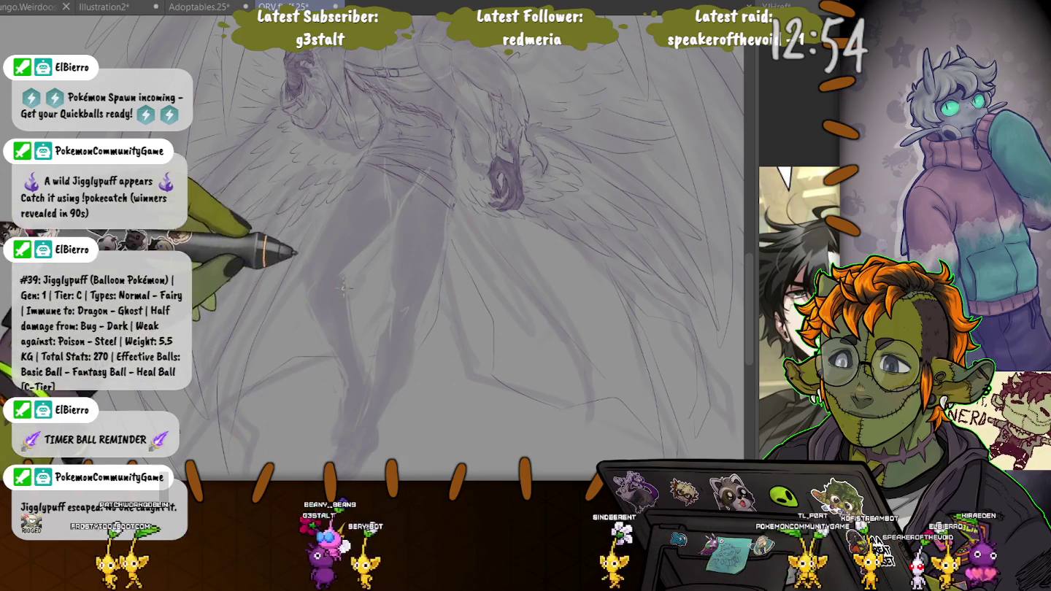
left_click_drag(342, 287, 336, 157)
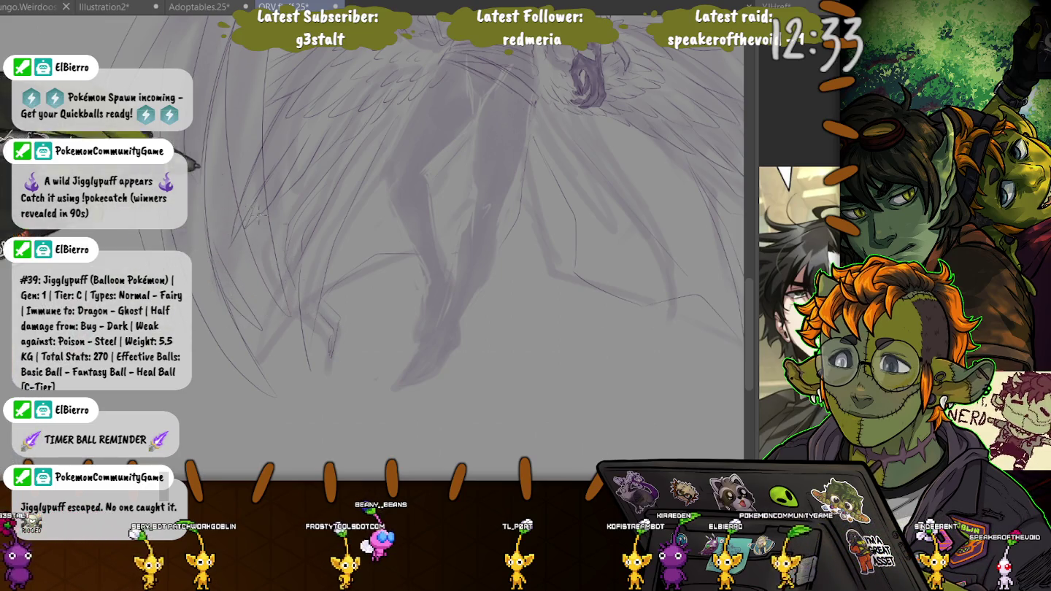
scroll(296, 418, "up", 3)
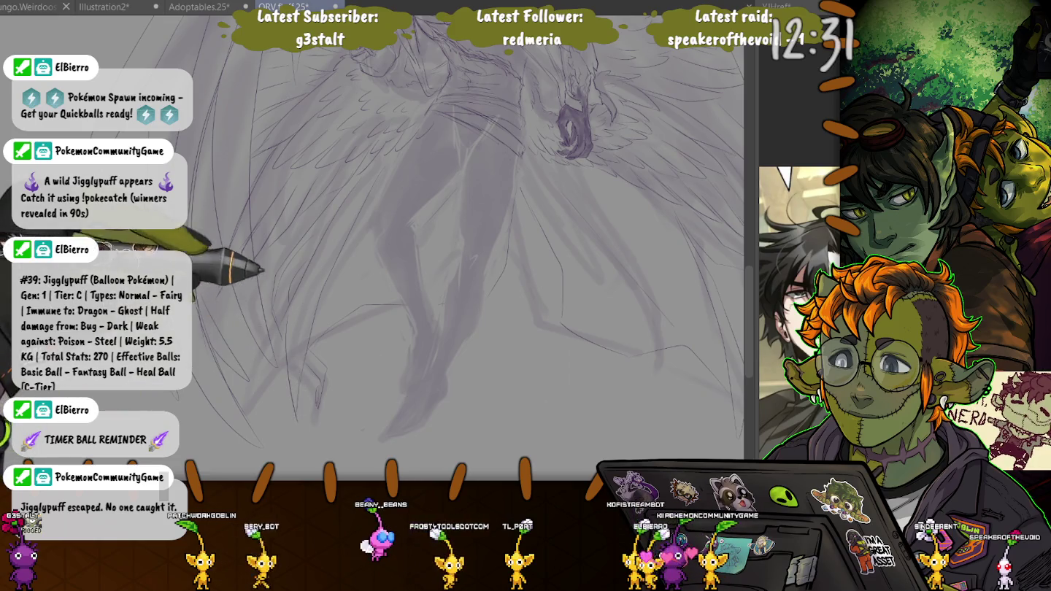
scroll(296, 417, "up", 3)
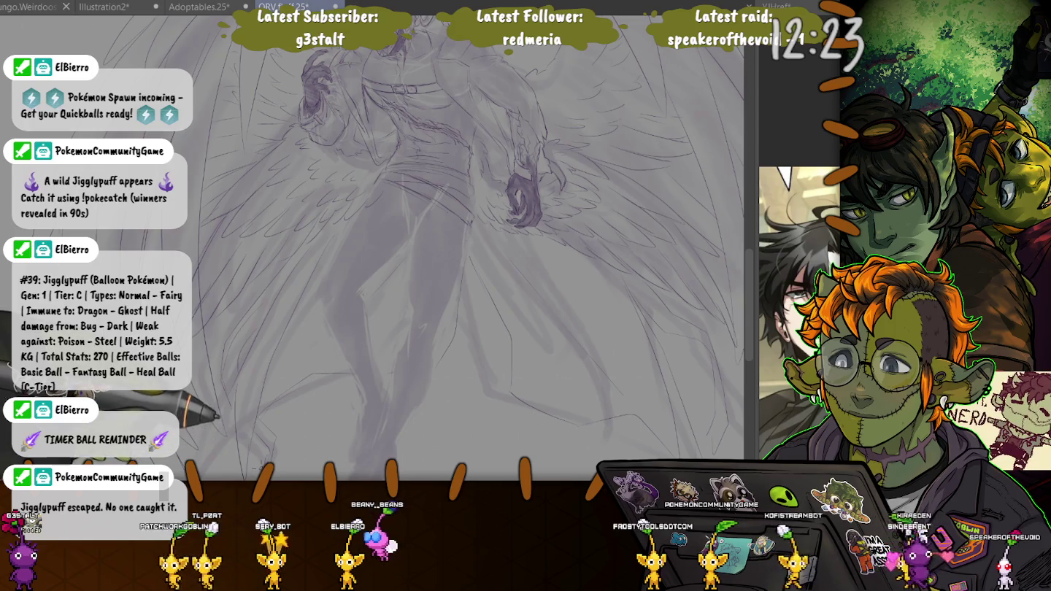
left_click_drag(256, 307, 549, 180)
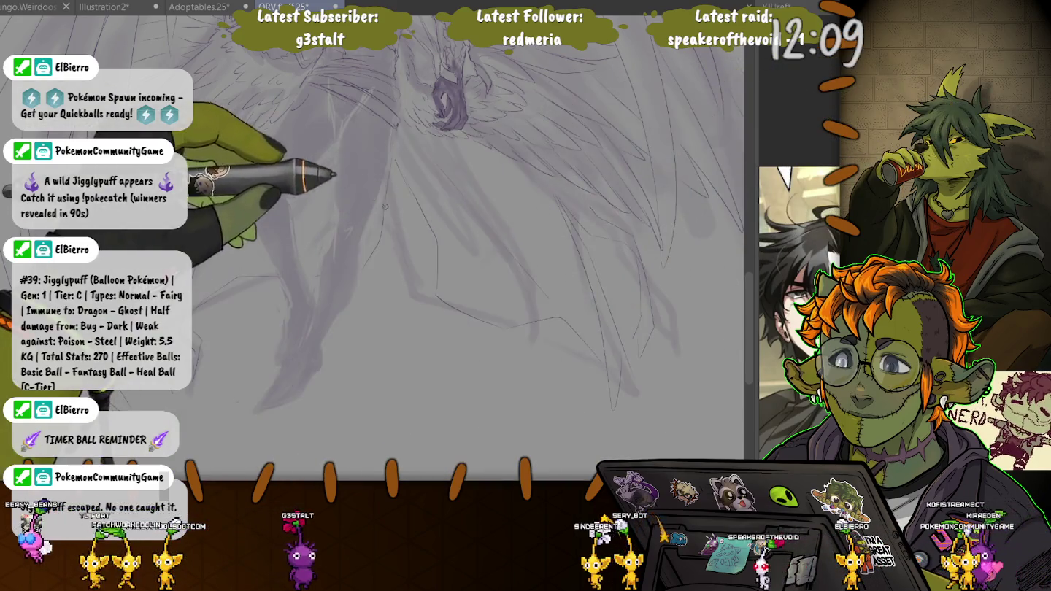
Lasso the lower wing area, transform it slightly upward, confirm, and deselect
mouse_move(569, 192)
left_mouse_down()
mouse_move(482, 427)
mouse_move(175, 420)
left_mouse_up()
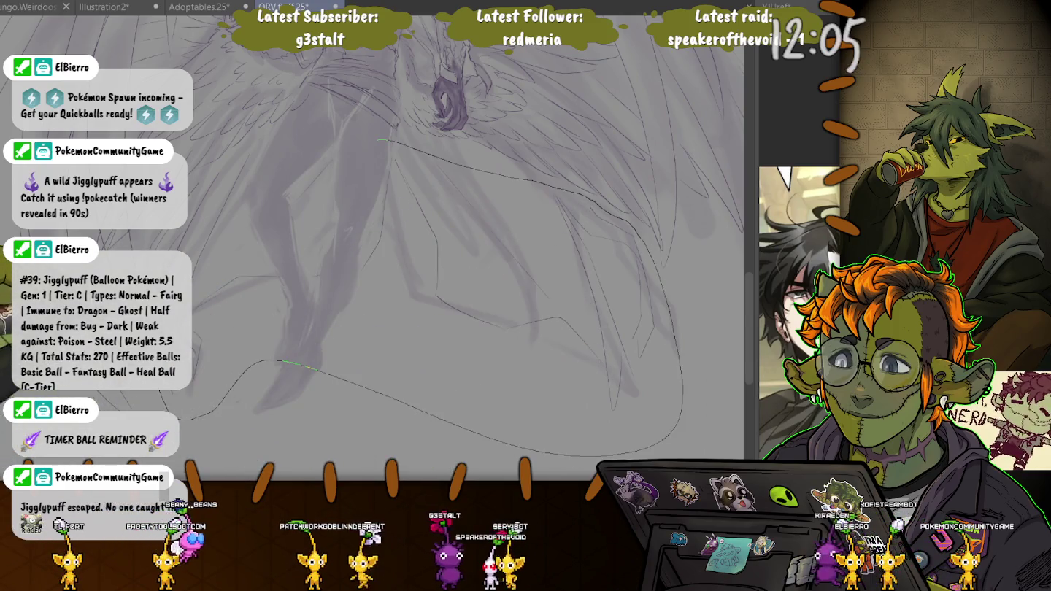
left_click_drag(212, 166, 380, 140)
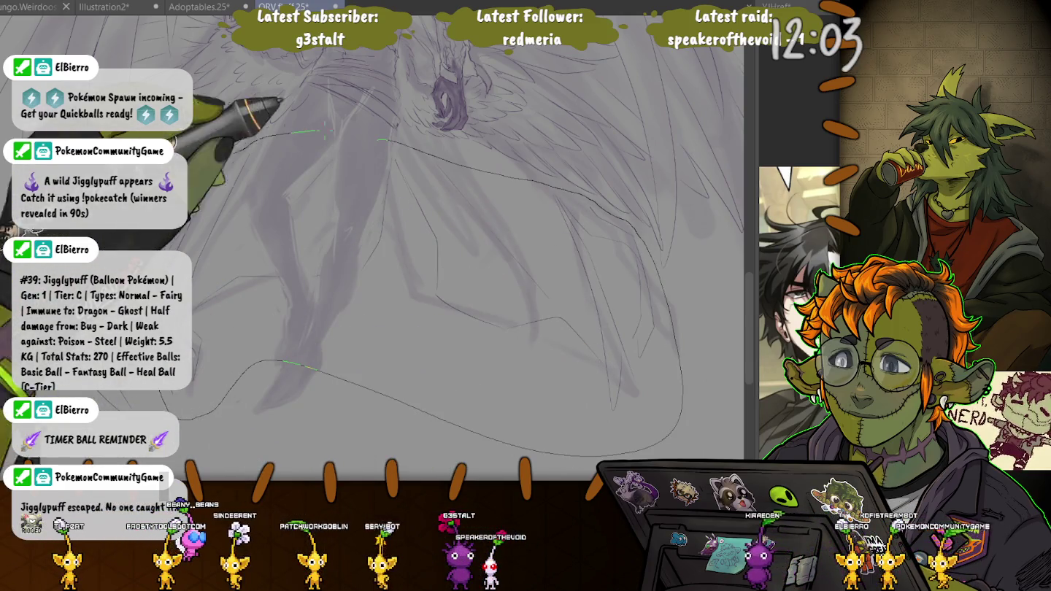
key("ctrl+t")
left_click_drag(413, 288, 415, 258)
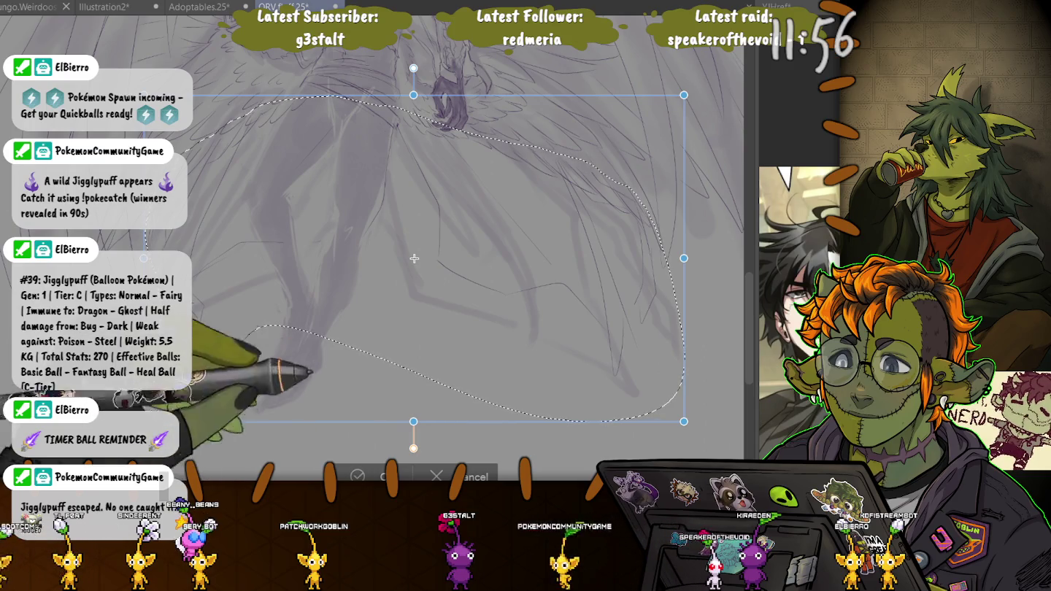
key("Return")
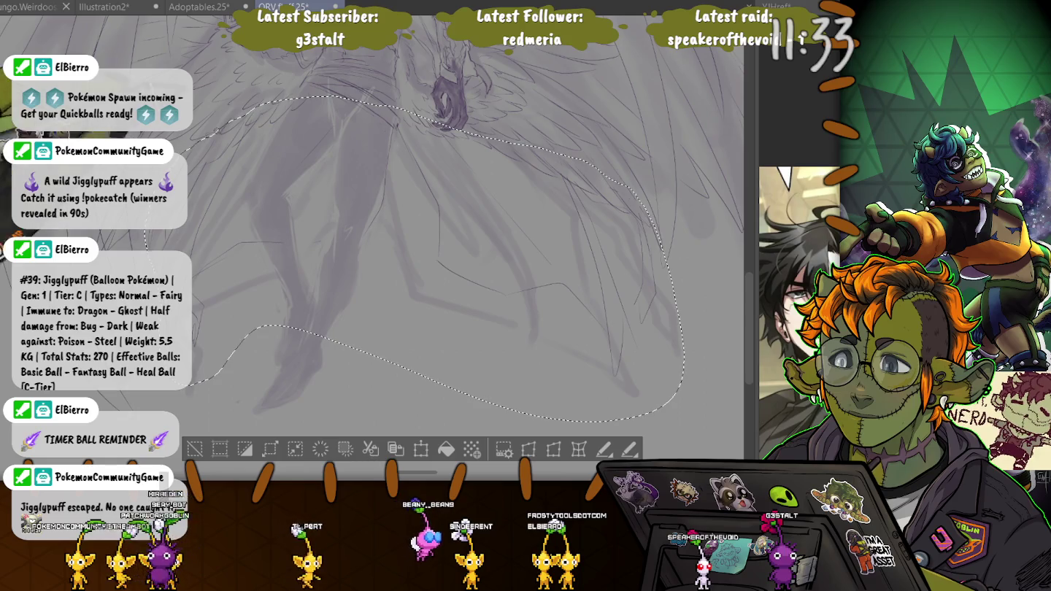
key("ctrl+d")
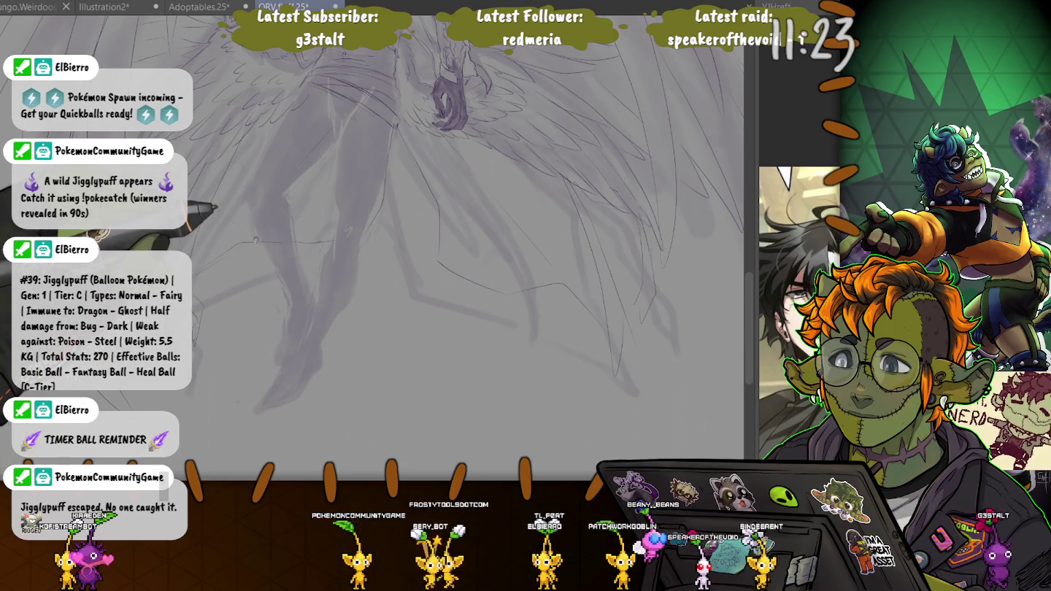
scroll(468, 248, "down", 5)
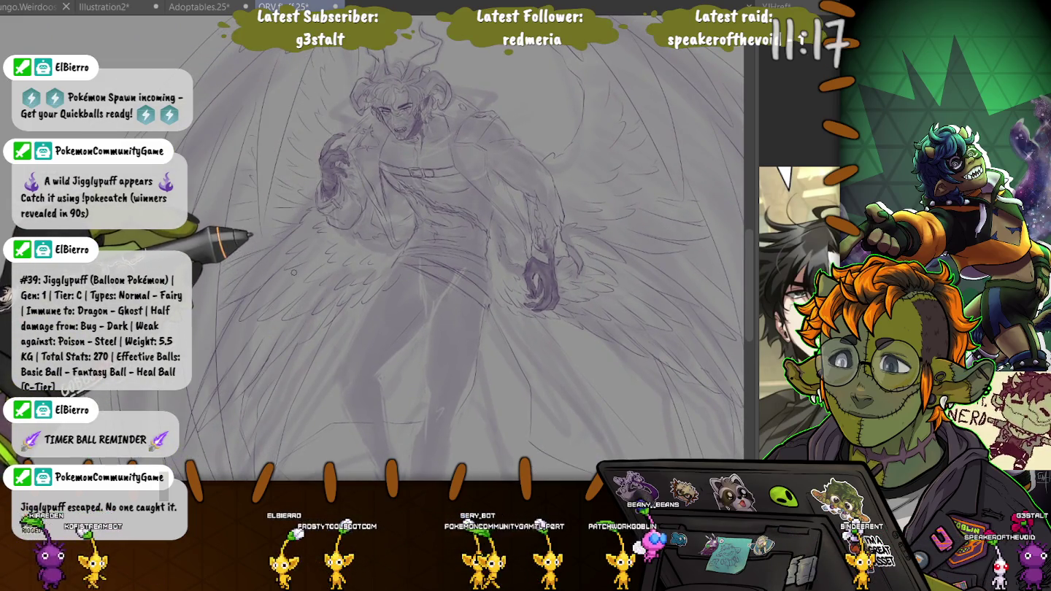
scroll(295, 276, "up", 3)
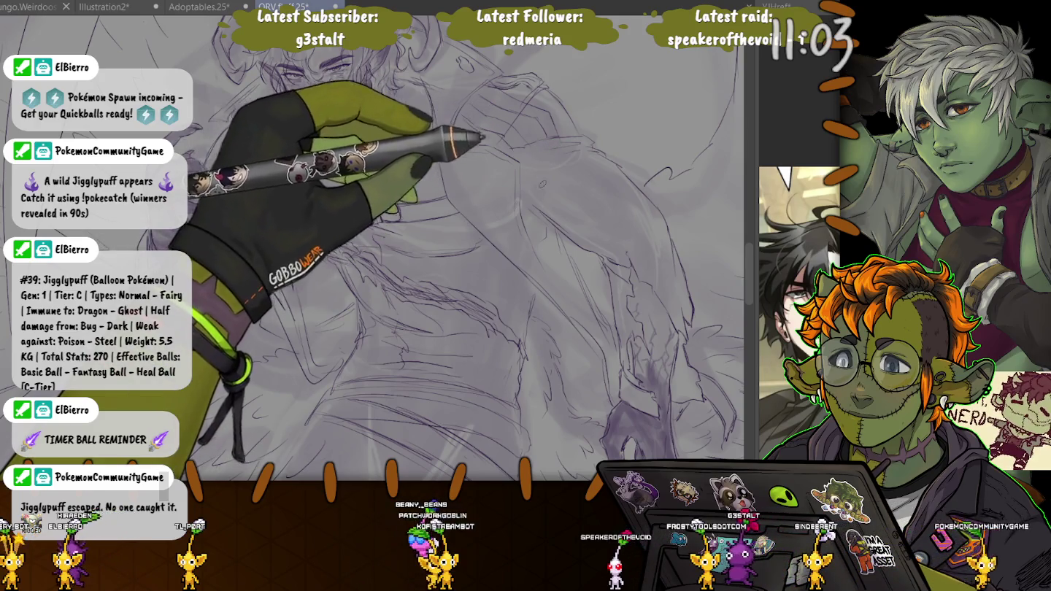
scroll(554, 130, "up", 3)
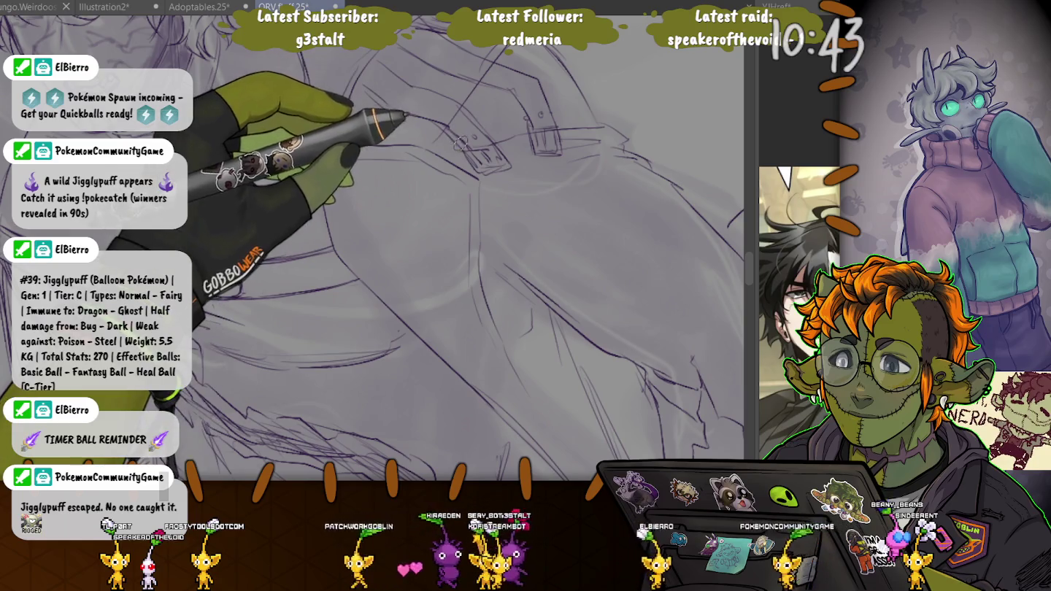
scroll(462, 144, "up", 5)
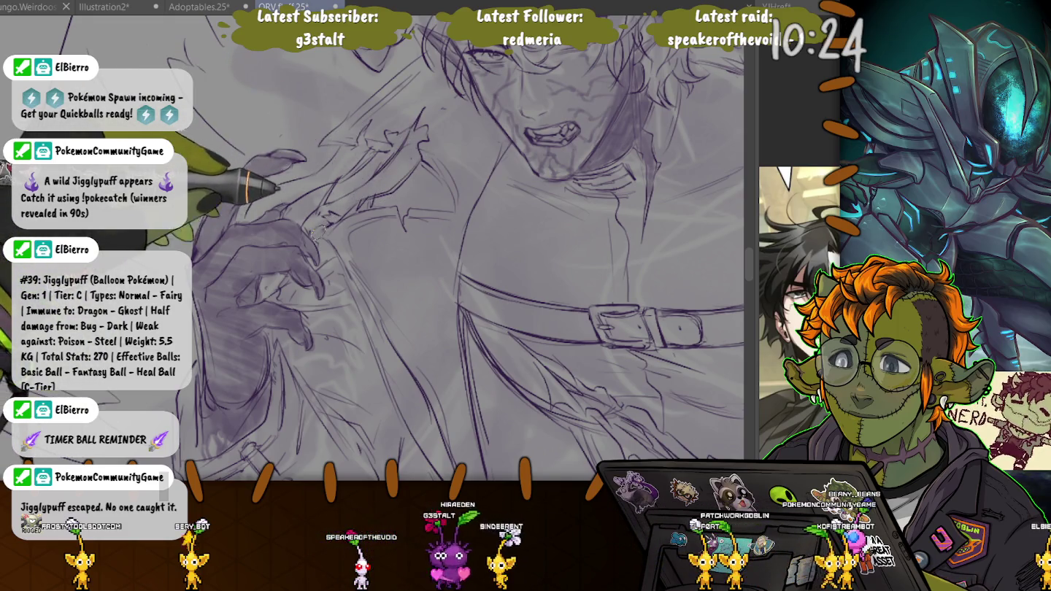
scroll(284, 236, "down", 3)
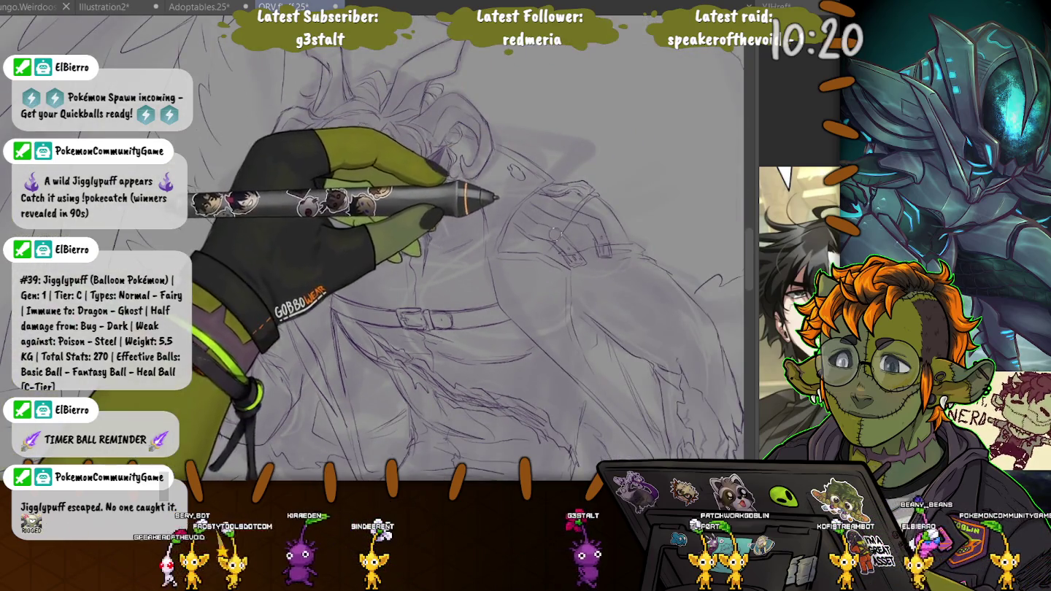
scroll(577, 216, "down", 3)
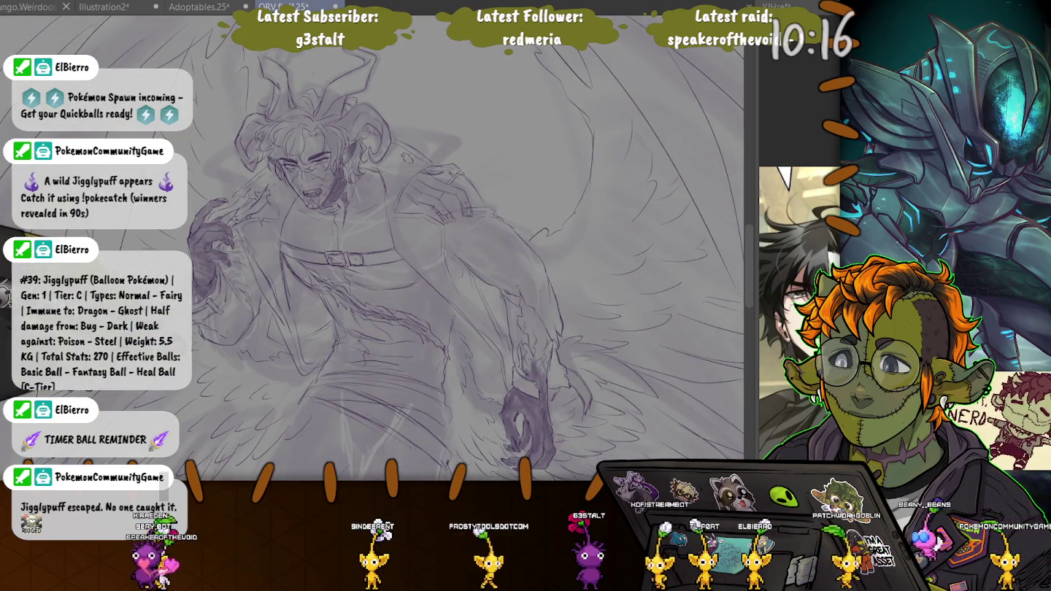
Zoom in on the legs and sketch crossing lace strokes on the boot
scroll(372, 248, "down", 5)
scroll(452, 248, "down", 2)
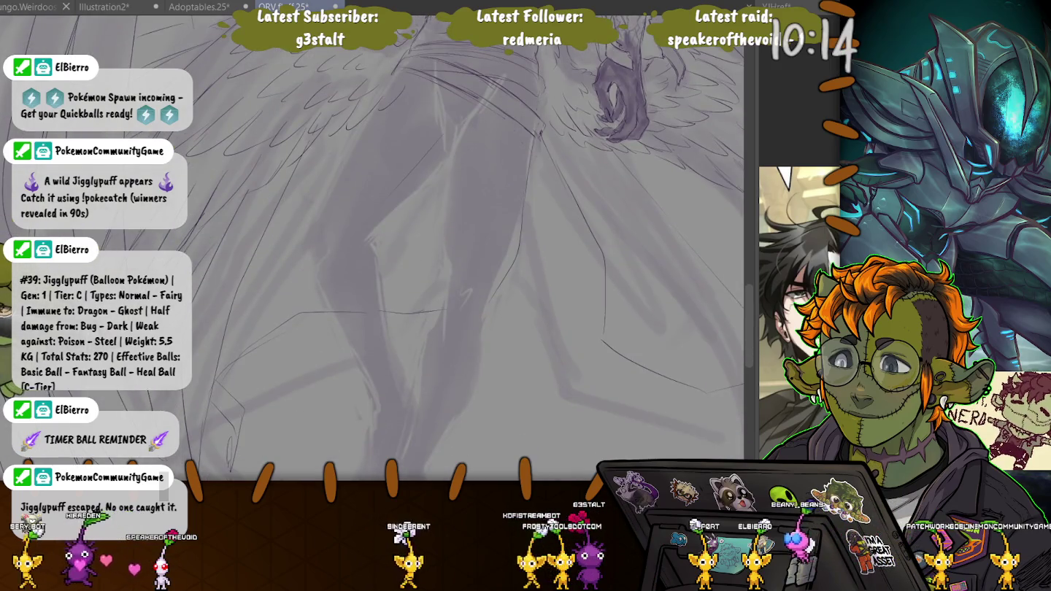
scroll(482, 248, "left", 2)
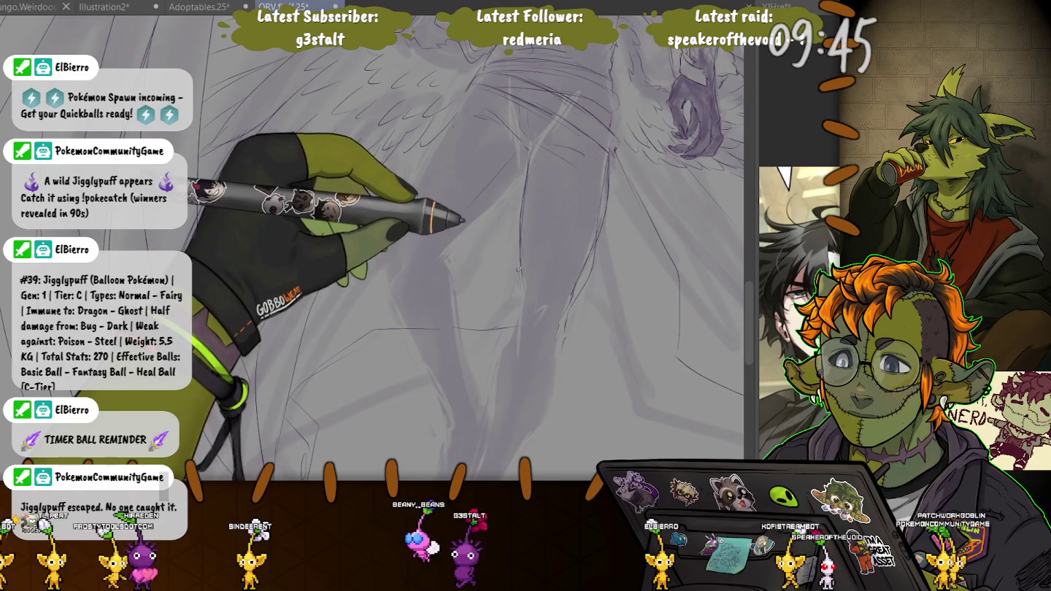
scroll(524, 165, "up", 2)
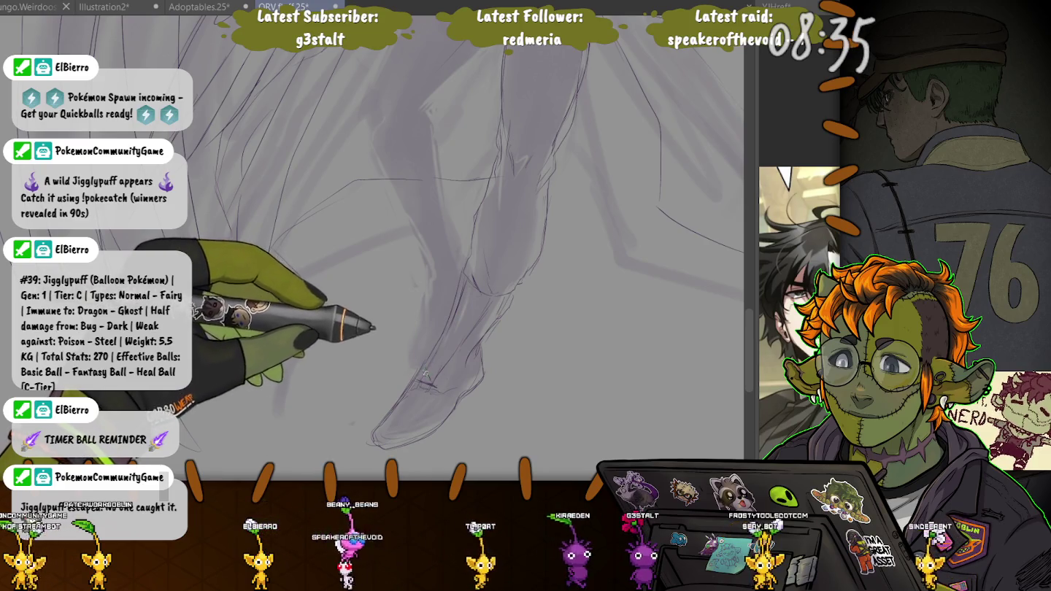
left_click_drag(425, 376, 457, 356)
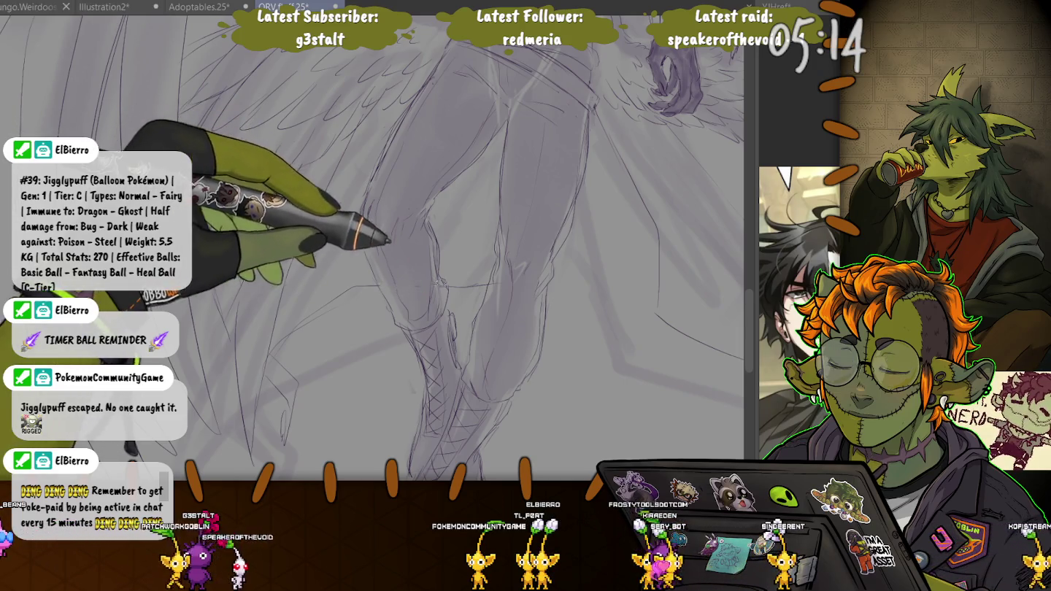
Zoom out and back in to check the whole winged figure's proportions
key("ctrl+minus")
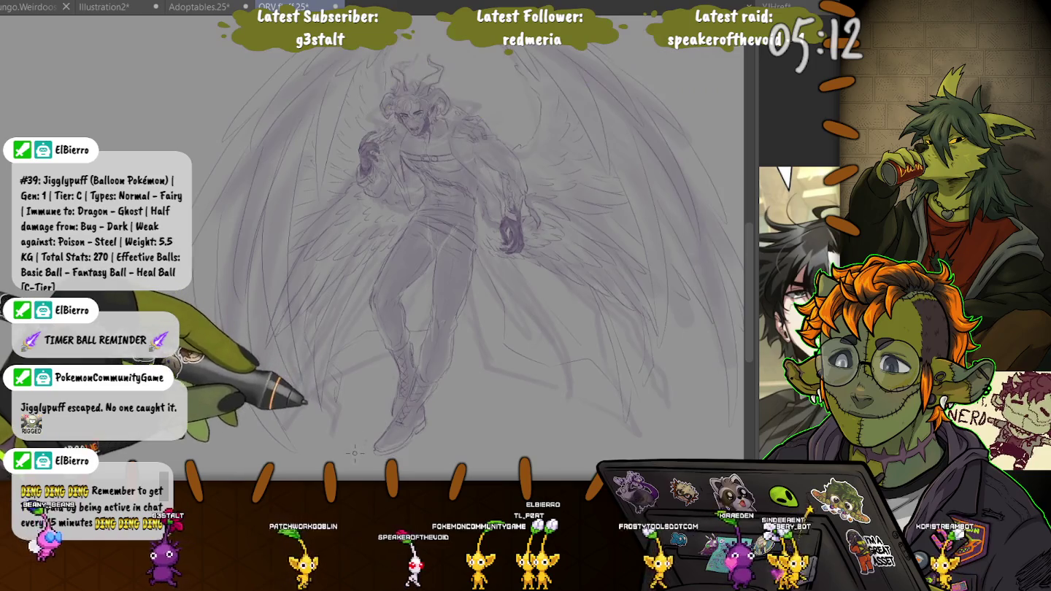
scroll(358, 423, "up", 5)
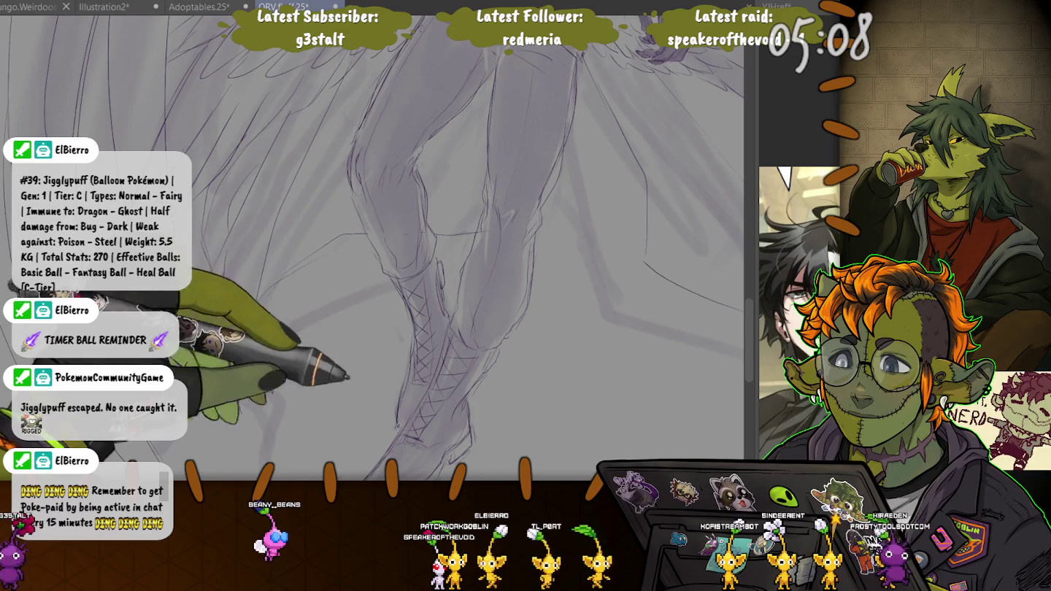
scroll(292, 222, "down", 2)
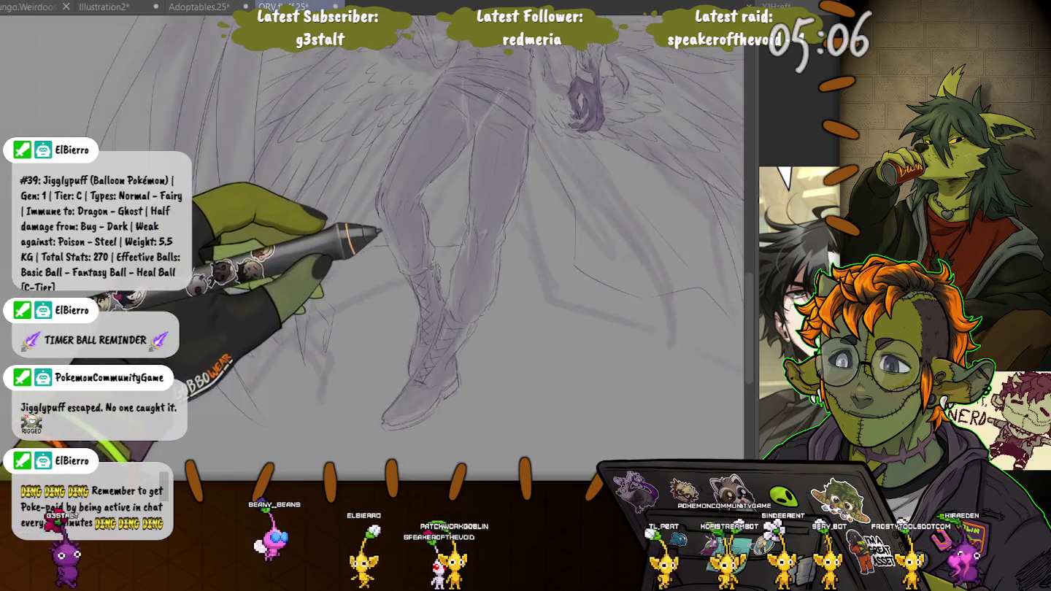
scroll(292, 222, "down", 2)
scroll(293, 222, "down", 1)
scroll(293, 222, "up", 1)
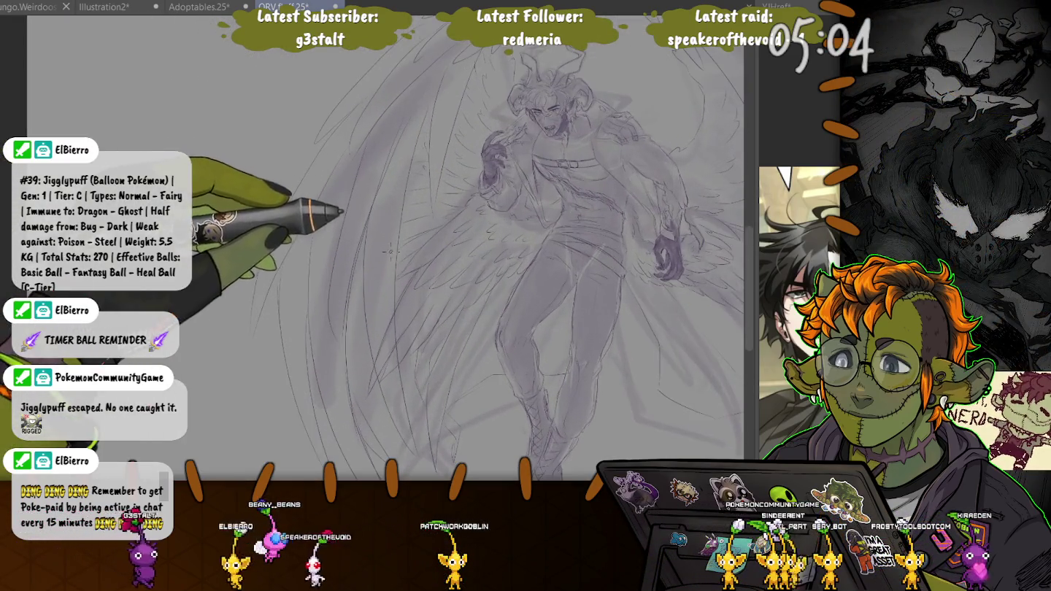
scroll(293, 222, "up", 1)
scroll(292, 222, "up", 1)
scroll(292, 222, "up", 1)
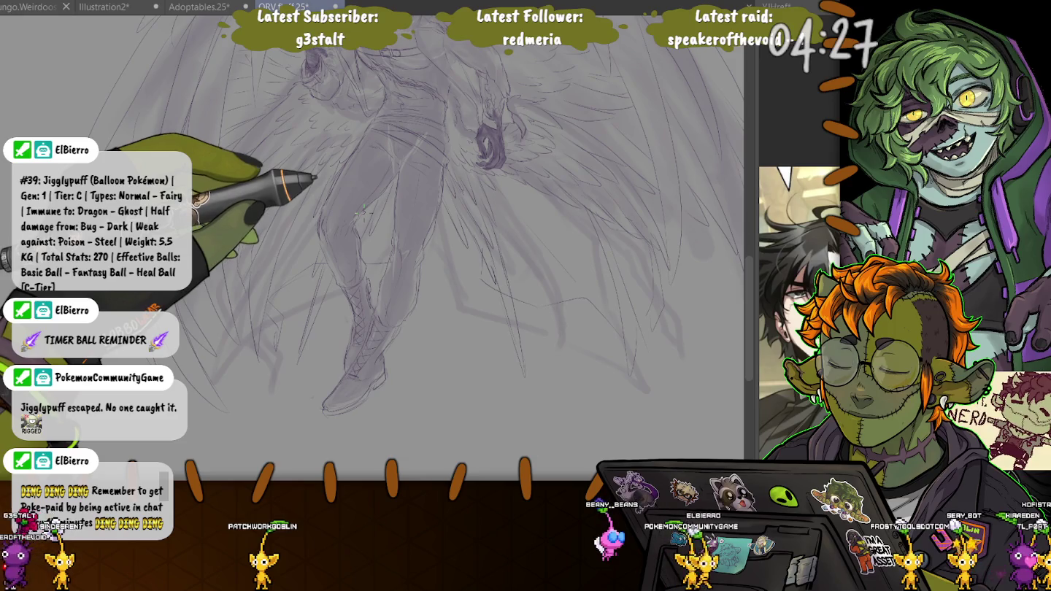
Fit the canvas, bring back the purple shading with Ctrl+Z, and zoom into the horned head
key("ctrl+0")
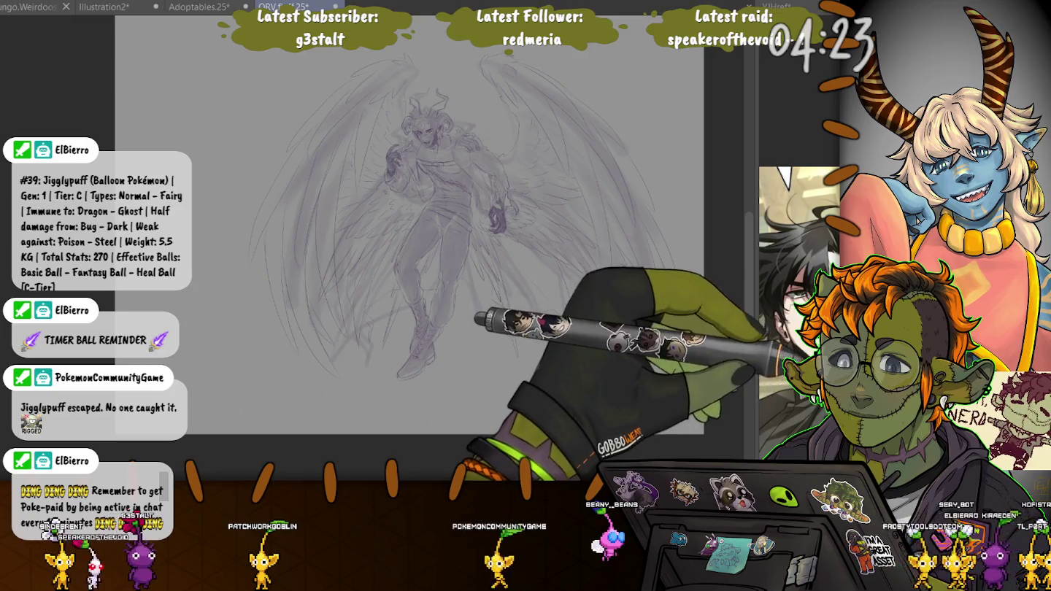
scroll(457, 332, "up", 3)
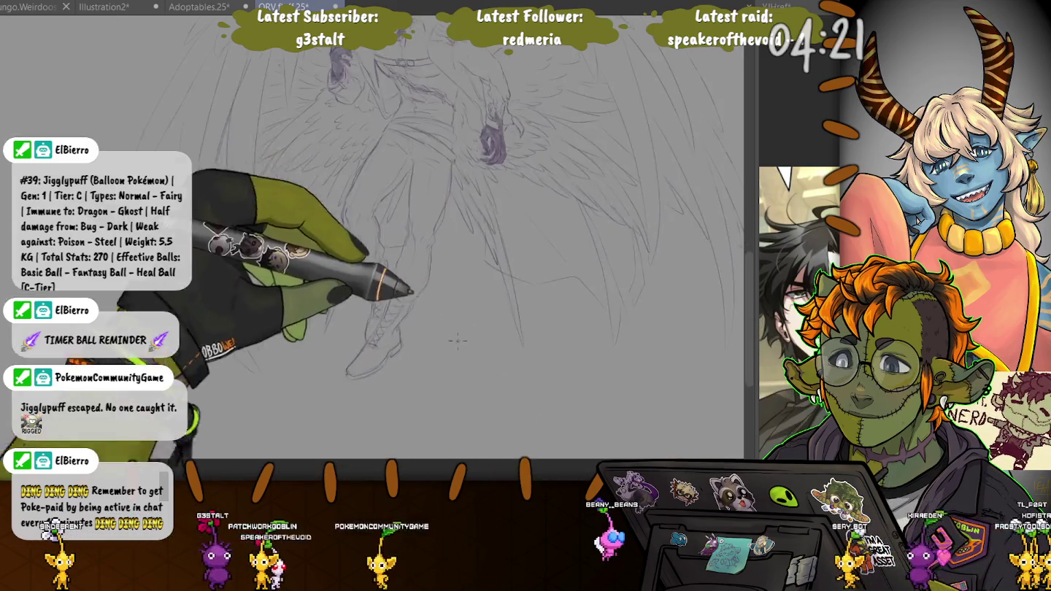
scroll(452, 241, "up", 2)
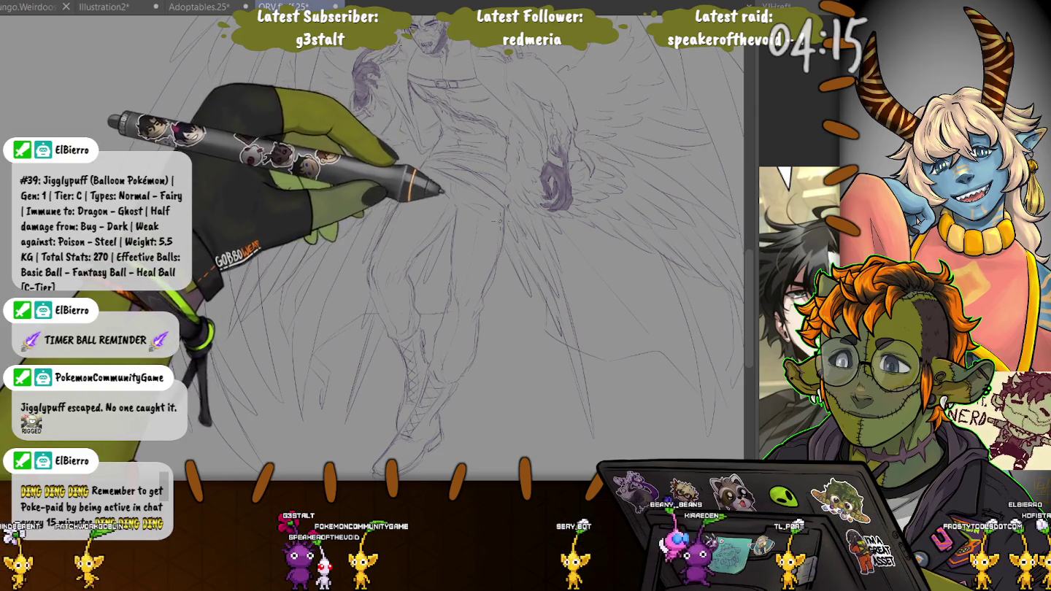
key("ctrl+z")
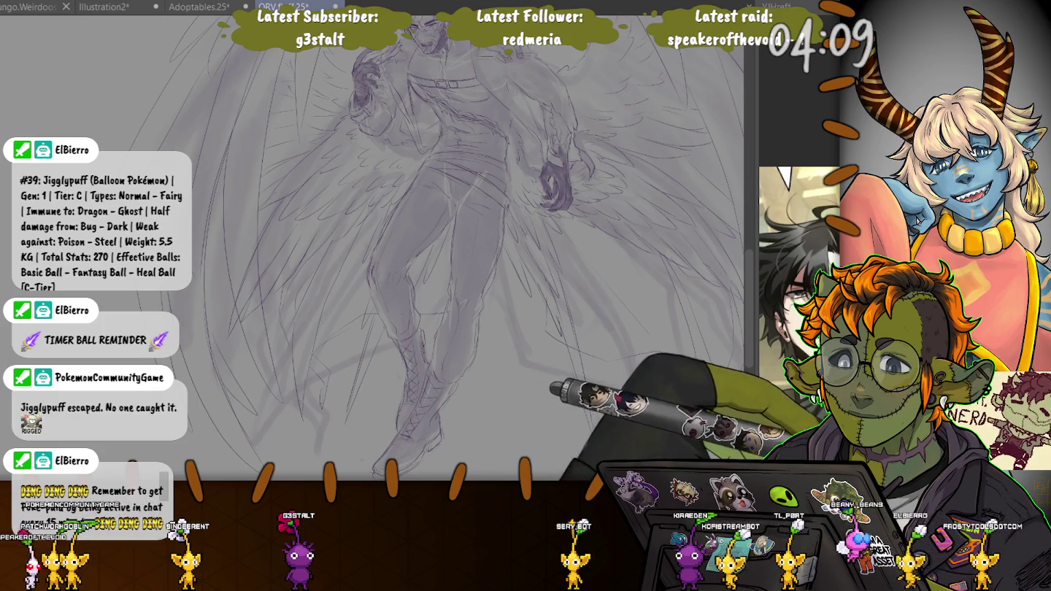
scroll(372, 249, "up", 4)
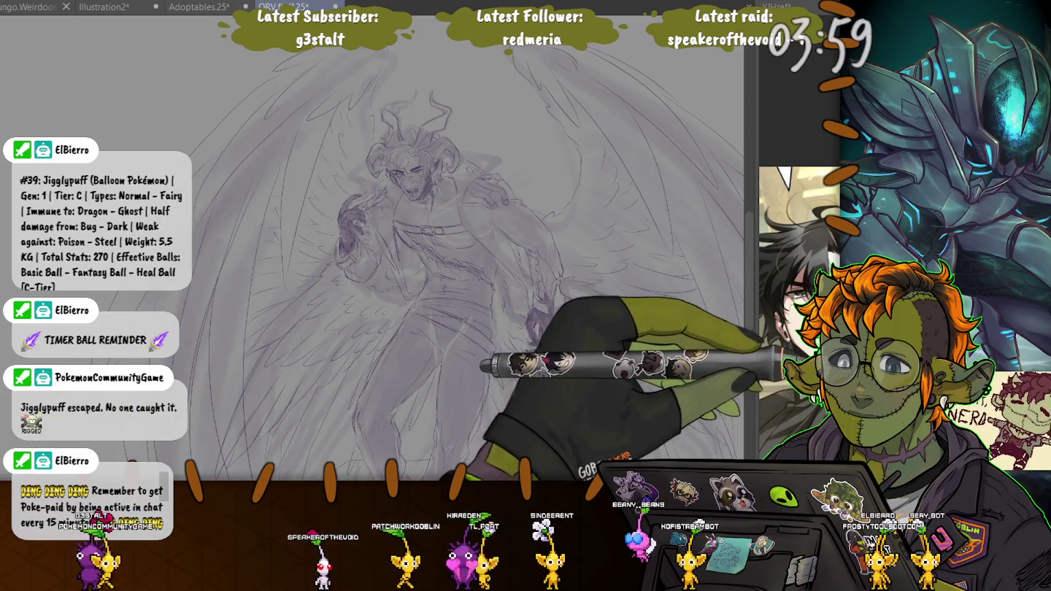
scroll(329, 69, "up", 3)
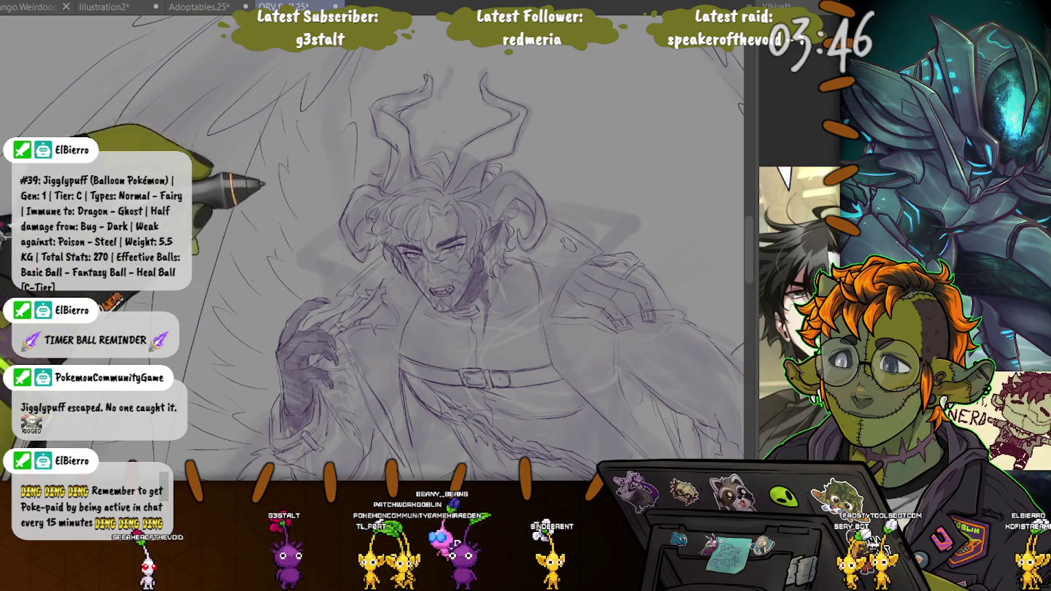
scroll(468, 256, "down", 2)
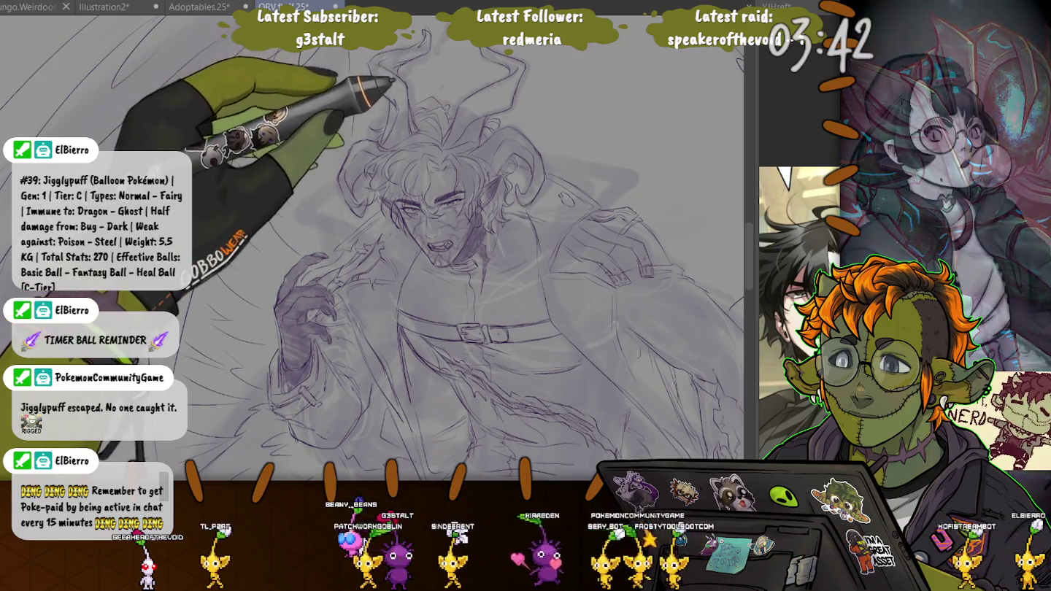
left_click_drag(438, 219, 566, 117)
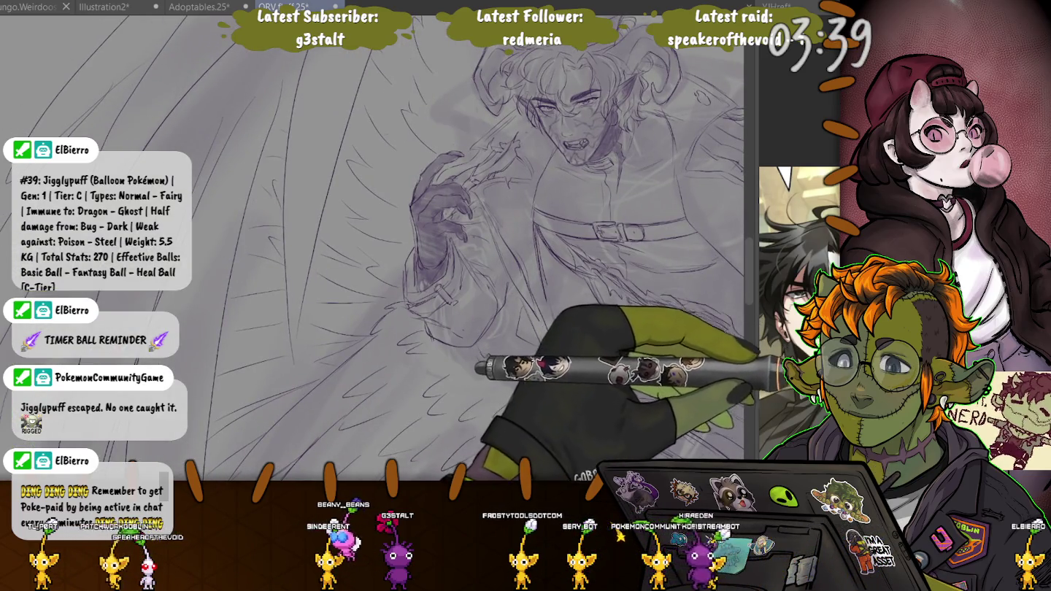
scroll(438, 248, "down", 2)
scroll(438, 248, "down", 2)
scroll(439, 249, "down", 2)
left_click_drag(438, 248, 398, 164)
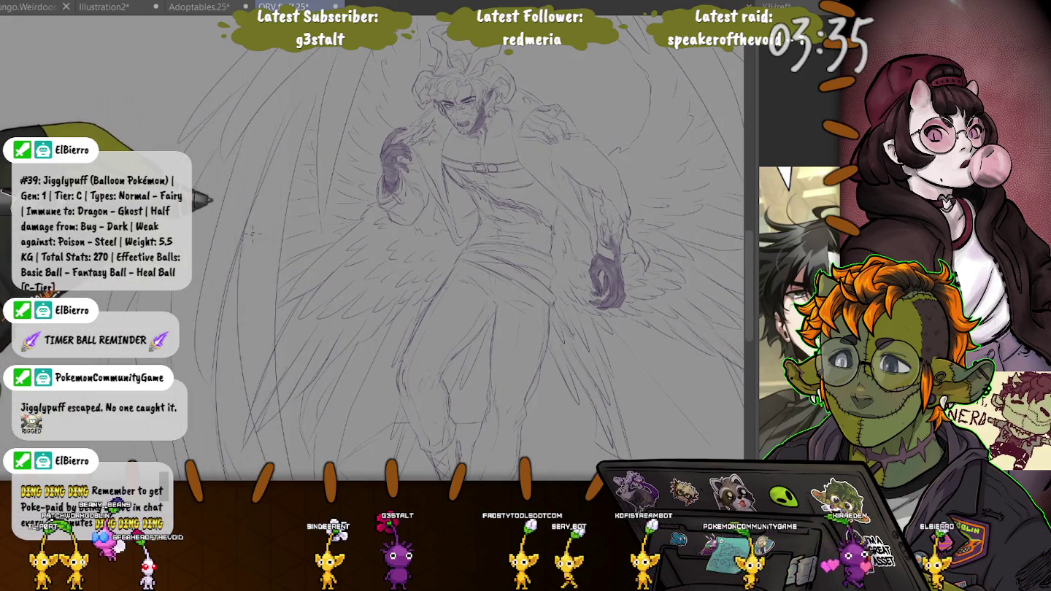
left_click_drag(438, 249, 461, 219)
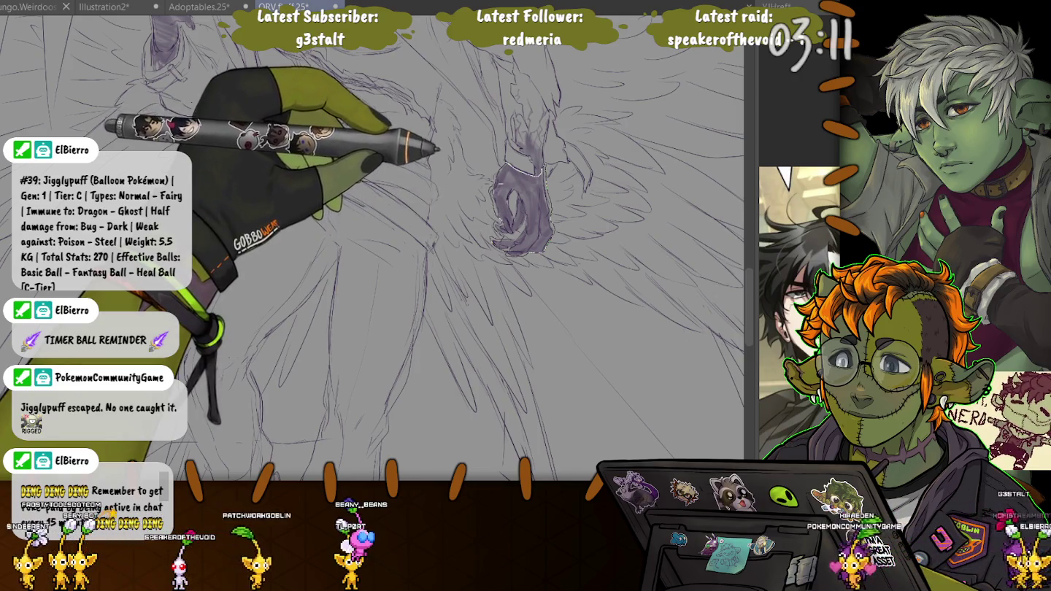
left_click(519, 212)
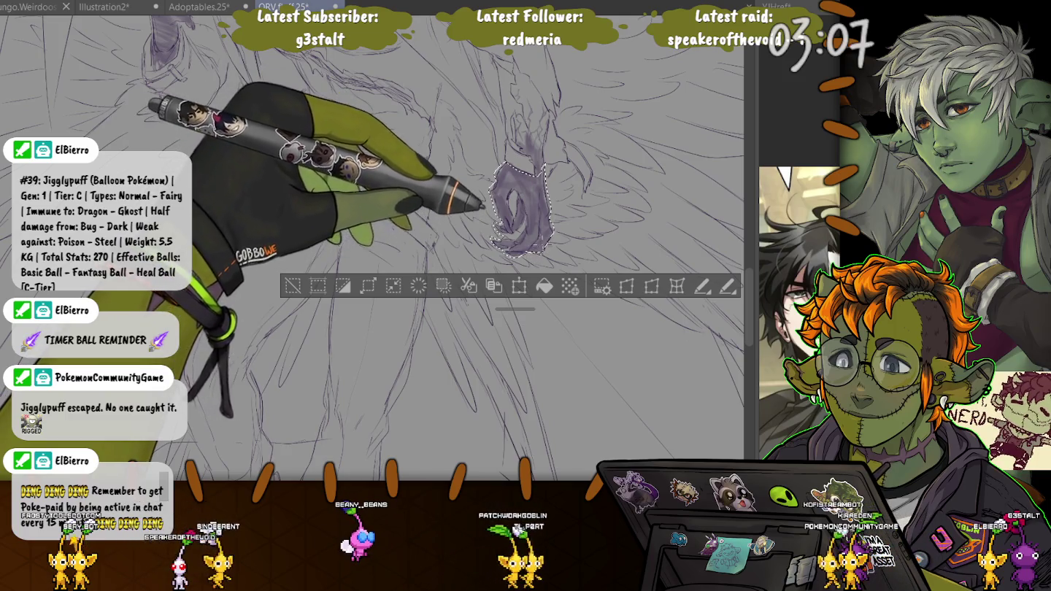
Transform the selected lower hand slightly upward and commit, then reveal the horns and wings
left_click(519, 286)
left_click_drag(523, 212, 522, 201)
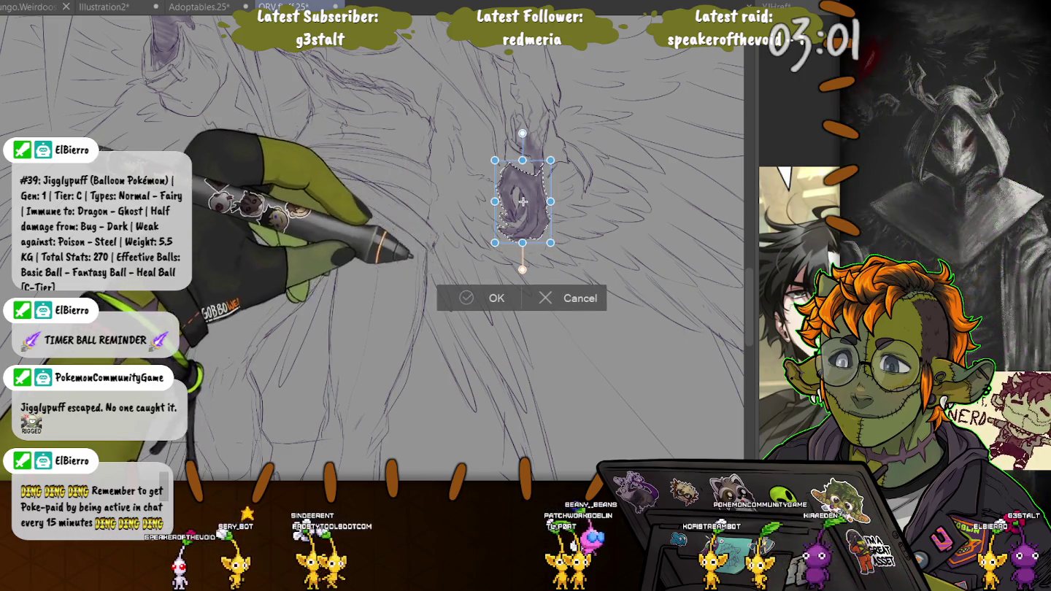
key("Return")
scroll(372, 248, "up", 5)
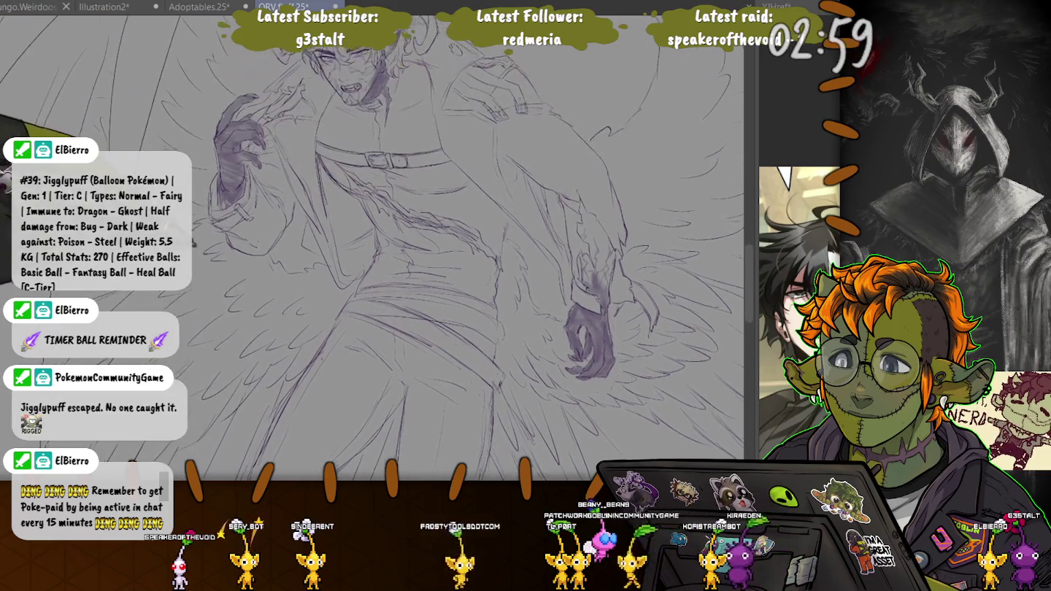
left_click_drag(372, 249, 409, 276)
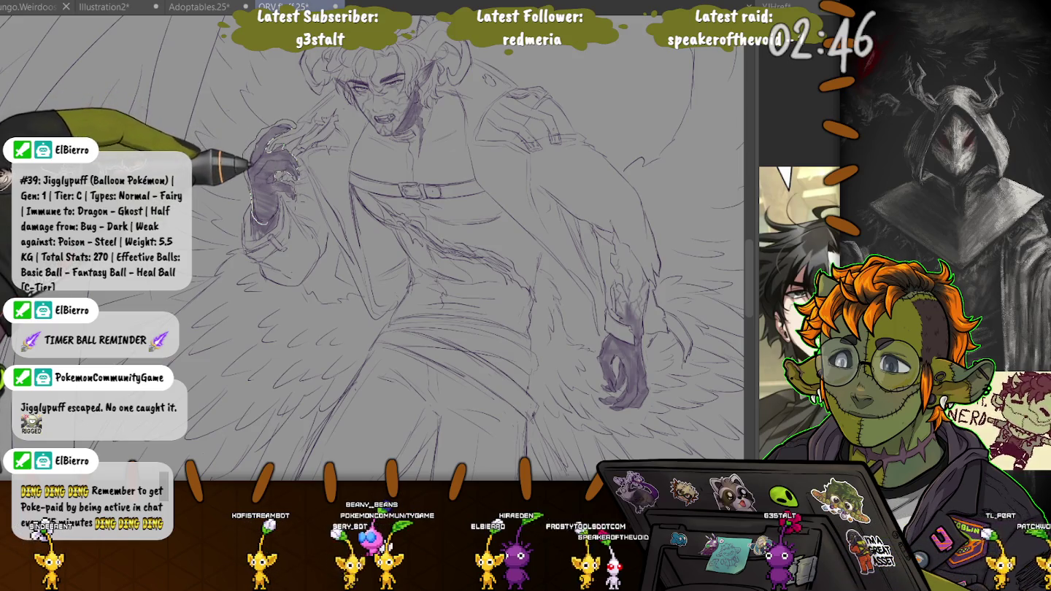
Lasso the raised hand beside the face, resize it with a transform, and reselect it
left_click_drag(255, 220, 294, 128)
left_click(278, 253)
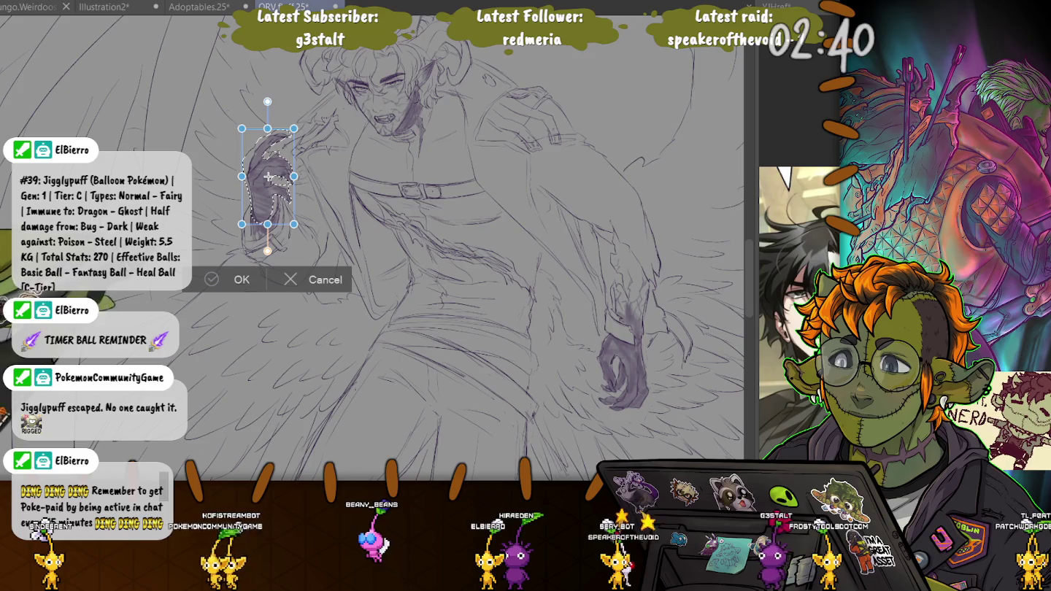
key("Return")
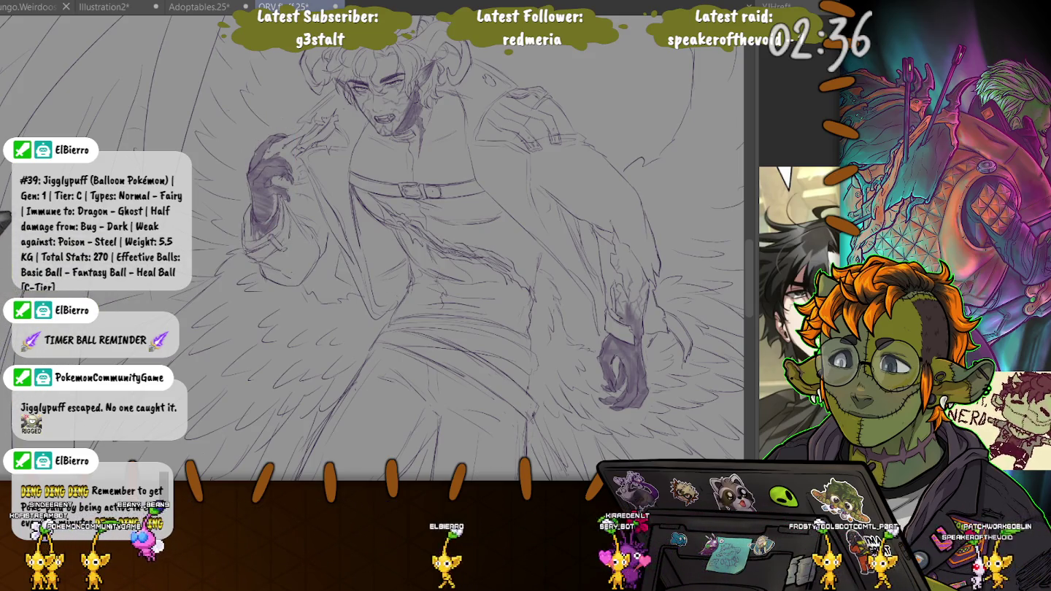
left_click_drag(293, 124, 289, 128)
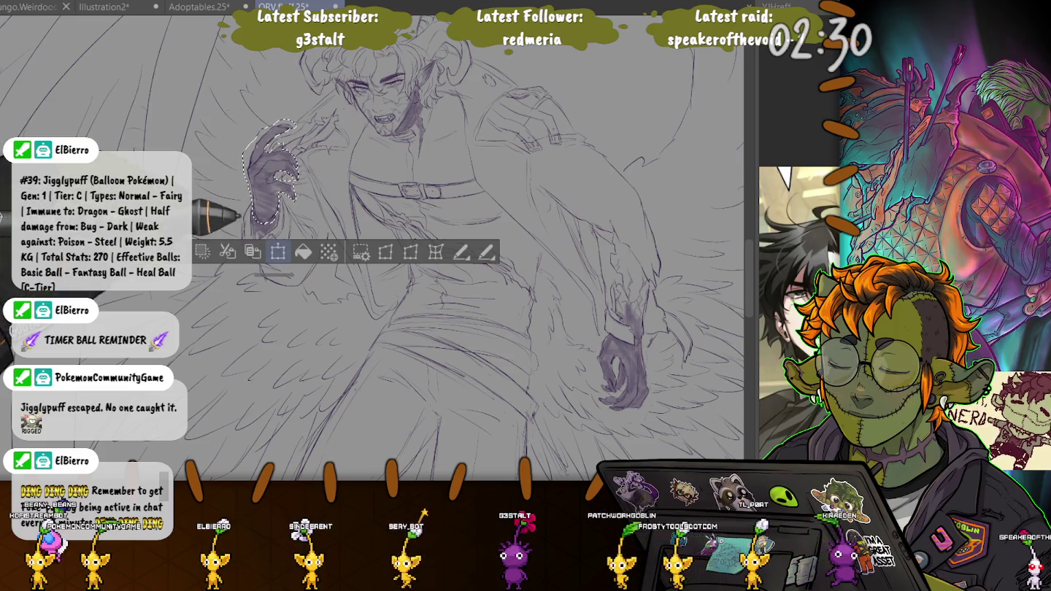
Flip the raised hand horizontally, enlarge it slightly, and repaint its fingers with purple strokes
key("ctrl+t")
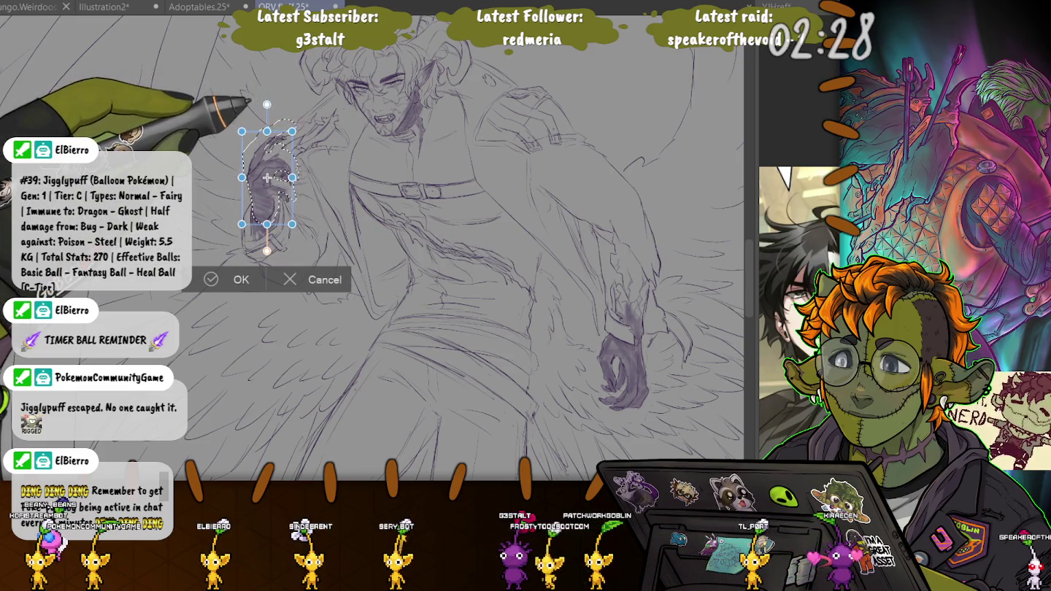
key("h")
key("h")
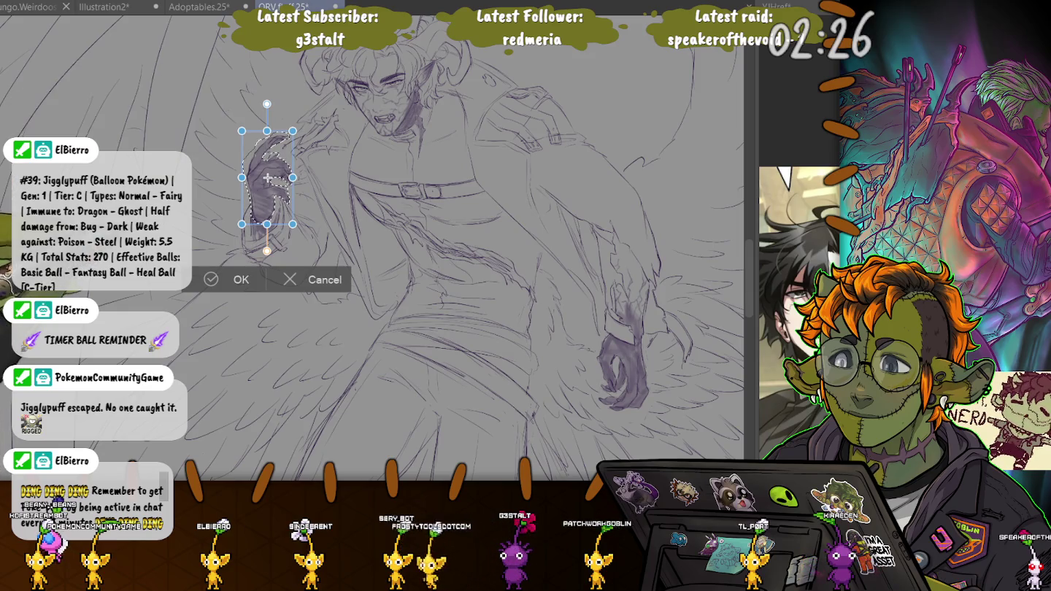
scroll(243, 160, "up", 3)
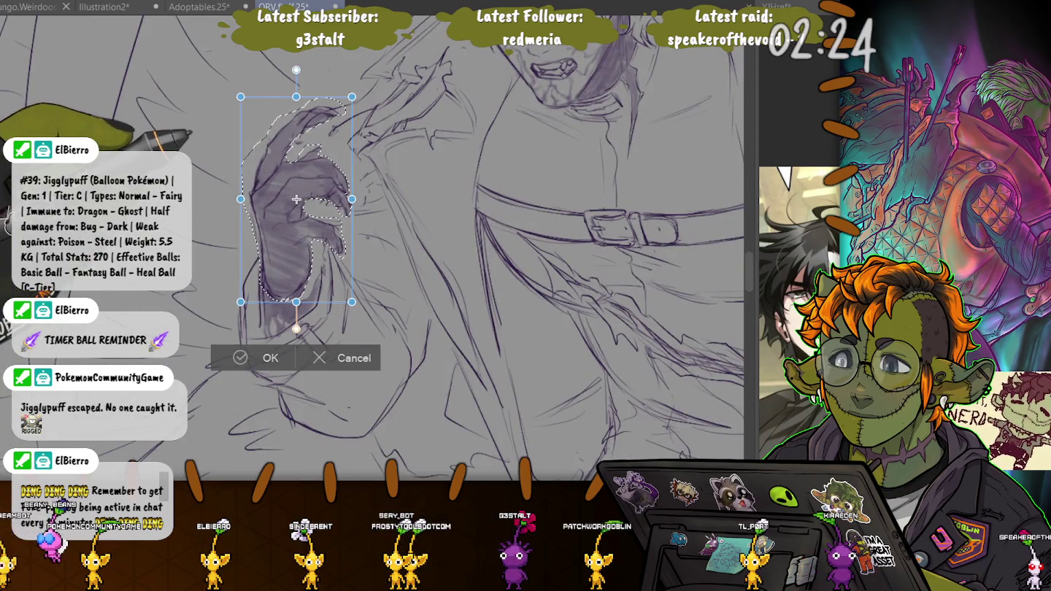
left_click_drag(352, 97, 363, 76)
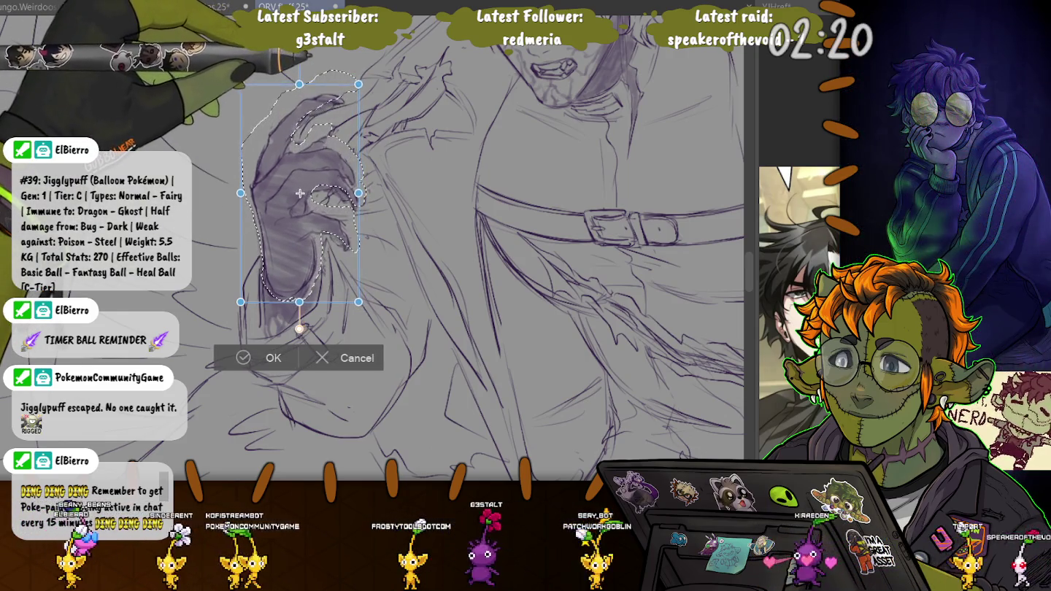
left_click_drag(363, 77, 358, 84)
key("Return")
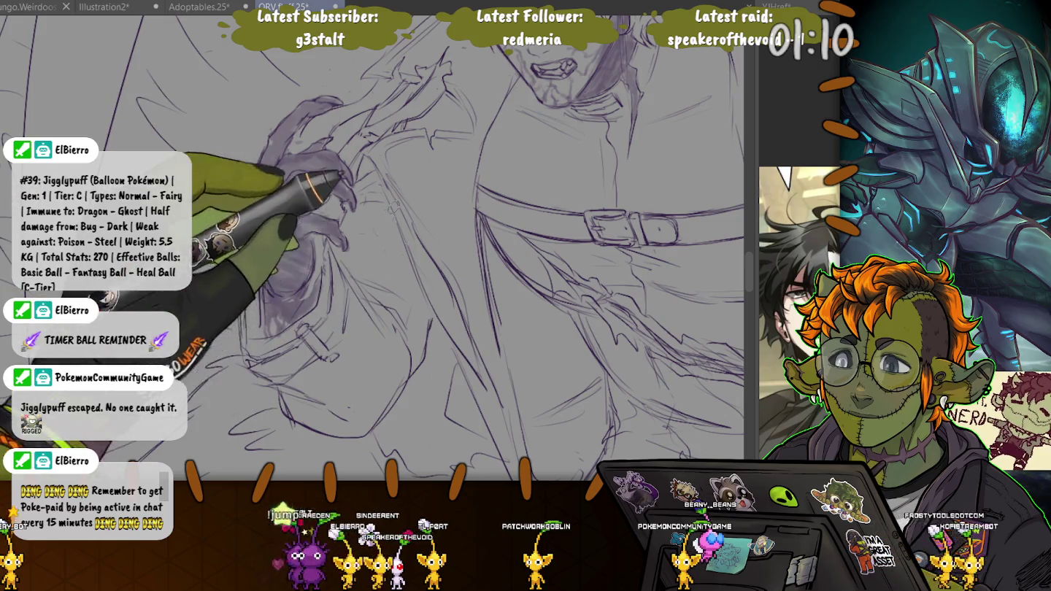
left_click_drag(395, 208, 350, 213)
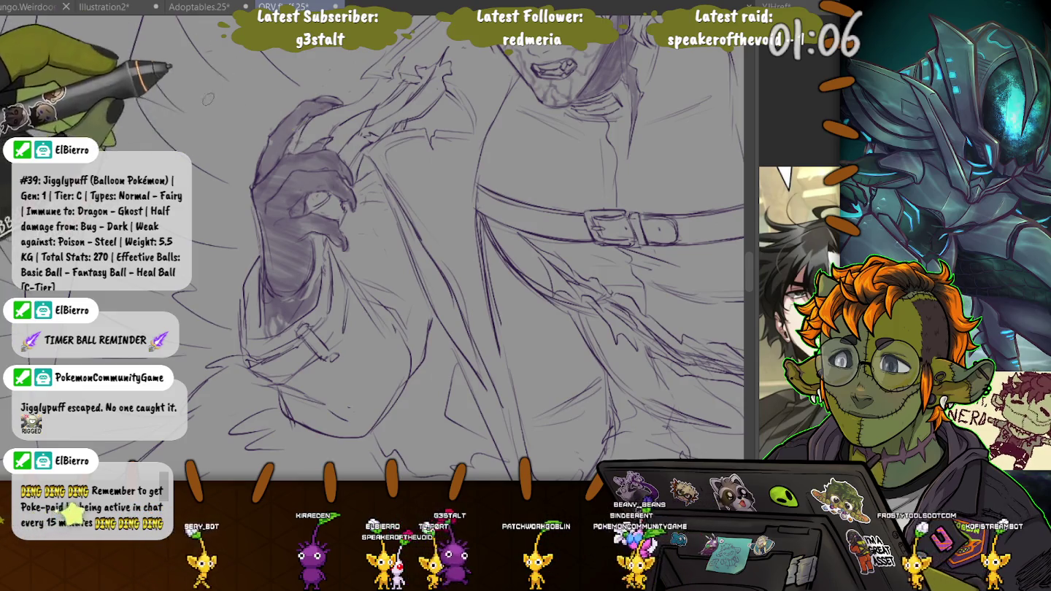
Pan and zoom the view from the torso onto the raised hand and belt
scroll(208, 99, "down", 3)
scroll(278, 296, "up", 3)
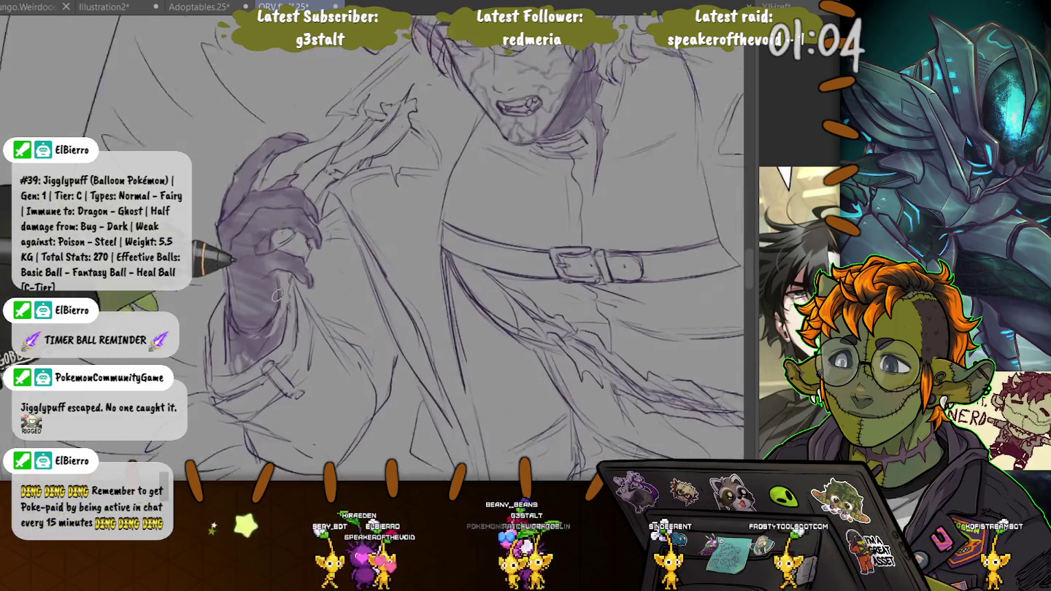
scroll(278, 295, "up", 1)
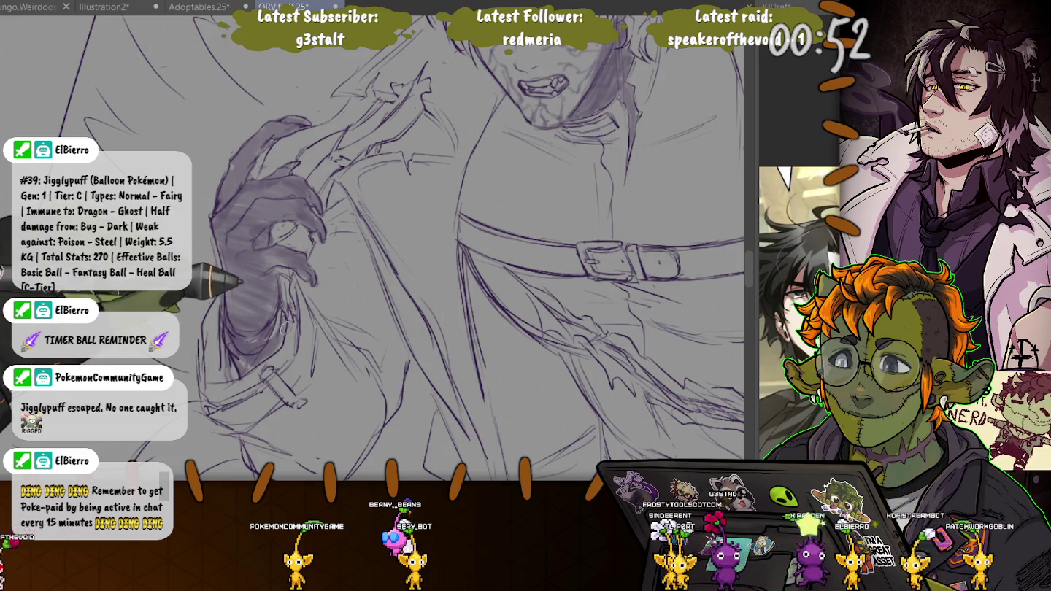
left_click_drag(240, 281, 314, 302)
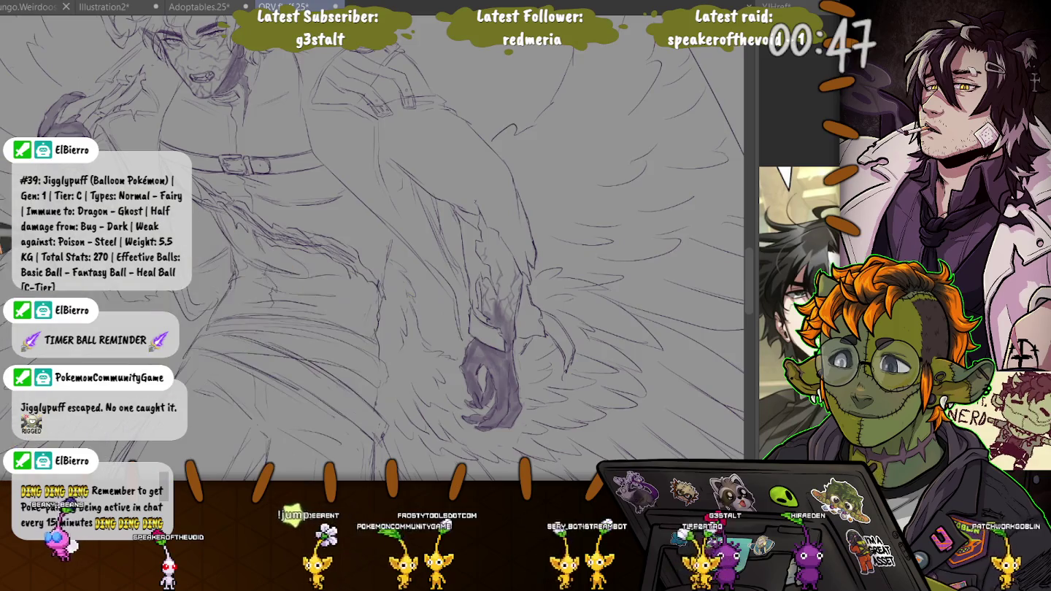
left_click_drag(240, 277, 270, 148)
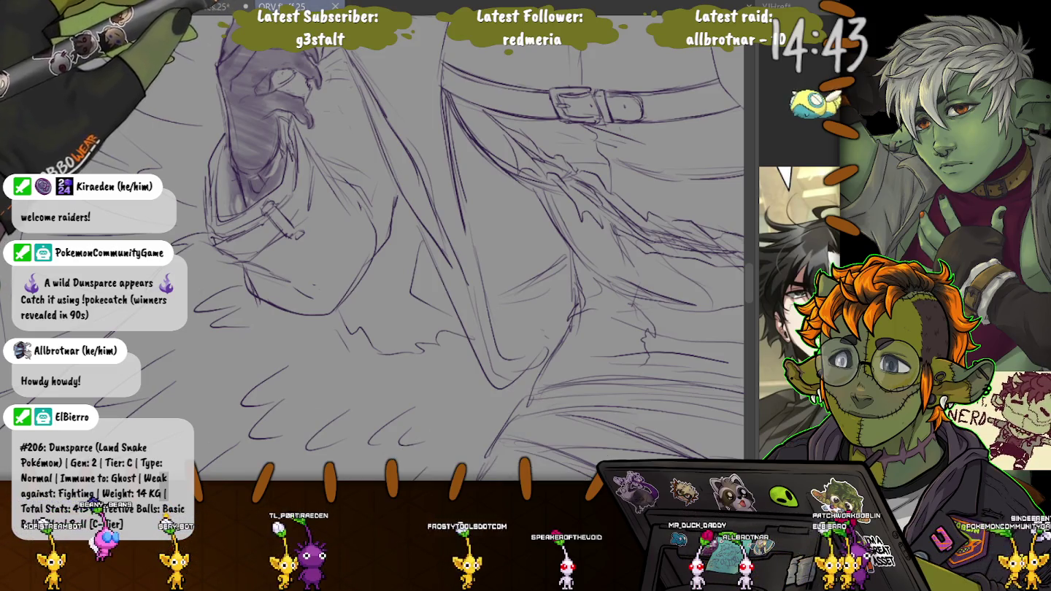
Zoom out to most of the figure, then zoom in on the belt and lower coat
key("ctrl+minus")
key("ctrl+minus")
key("ctrl+minus")
key("ctrl+plus")
key("ctrl+plus")
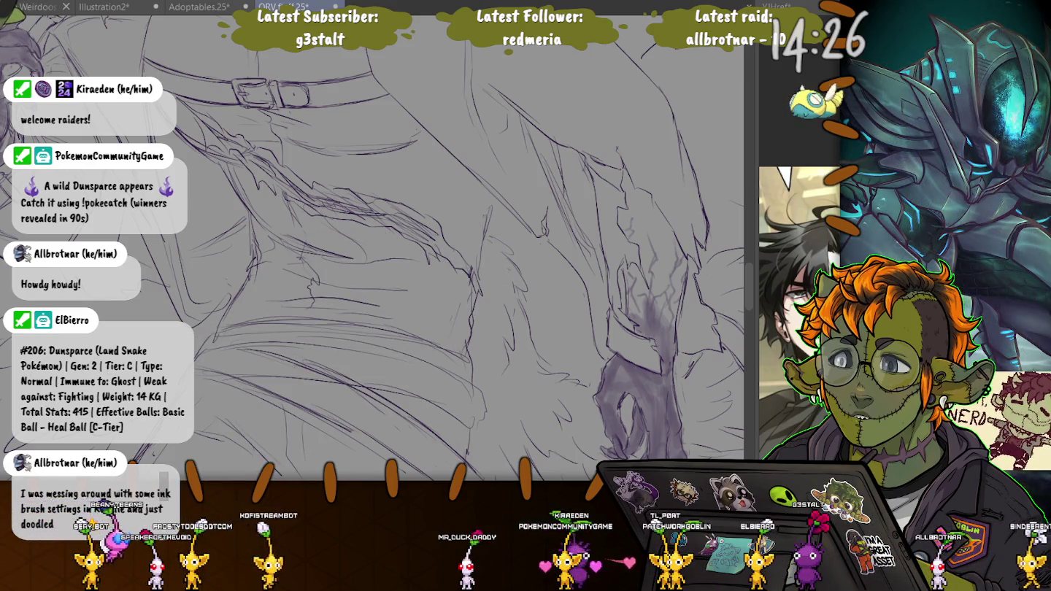
scroll(373, 248, "down", 5)
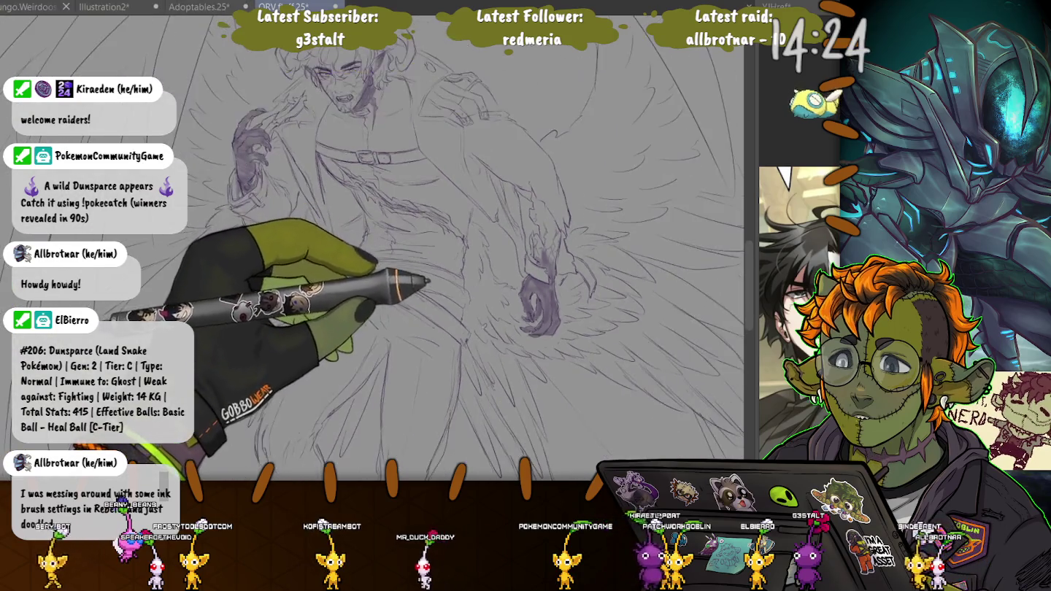
scroll(434, 281, "up", 5)
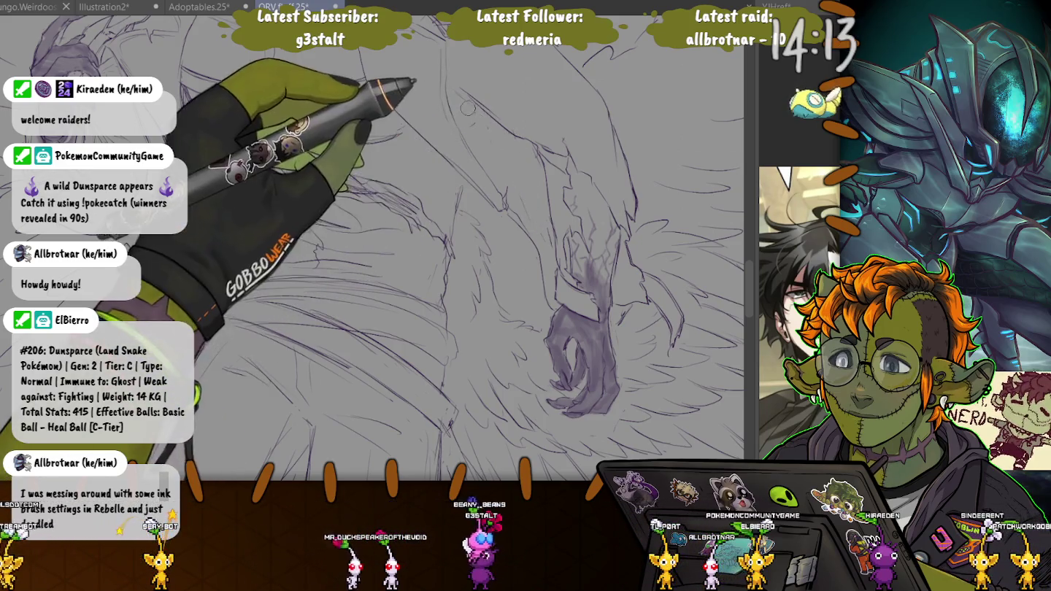
scroll(402, 64, "down", 5)
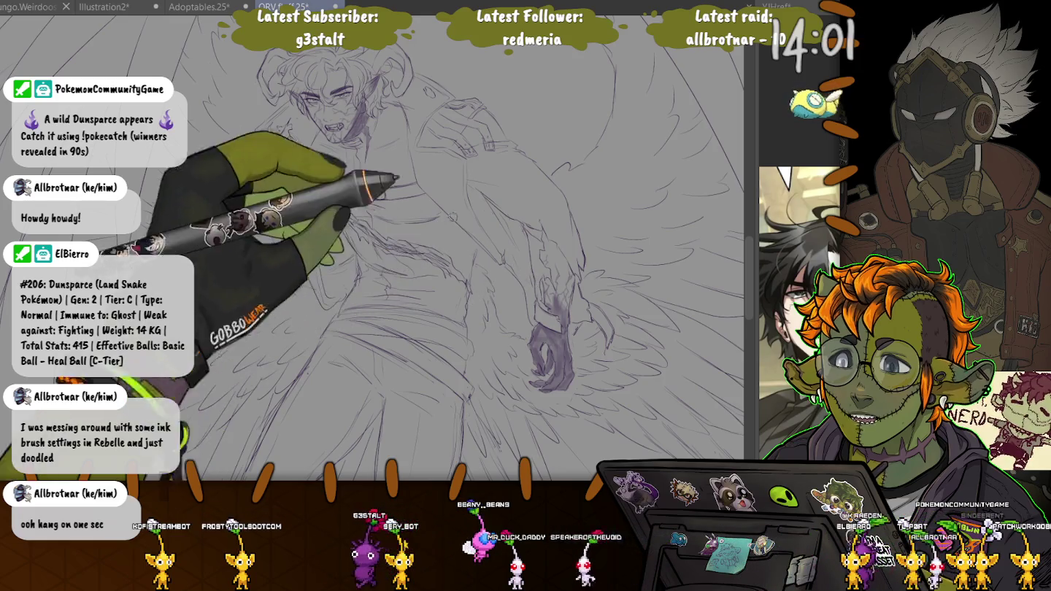
Scroll the view down to the demon's legs and boots below the wings
scroll(372, 248, "down", 2)
scroll(372, 248, "down", 2)
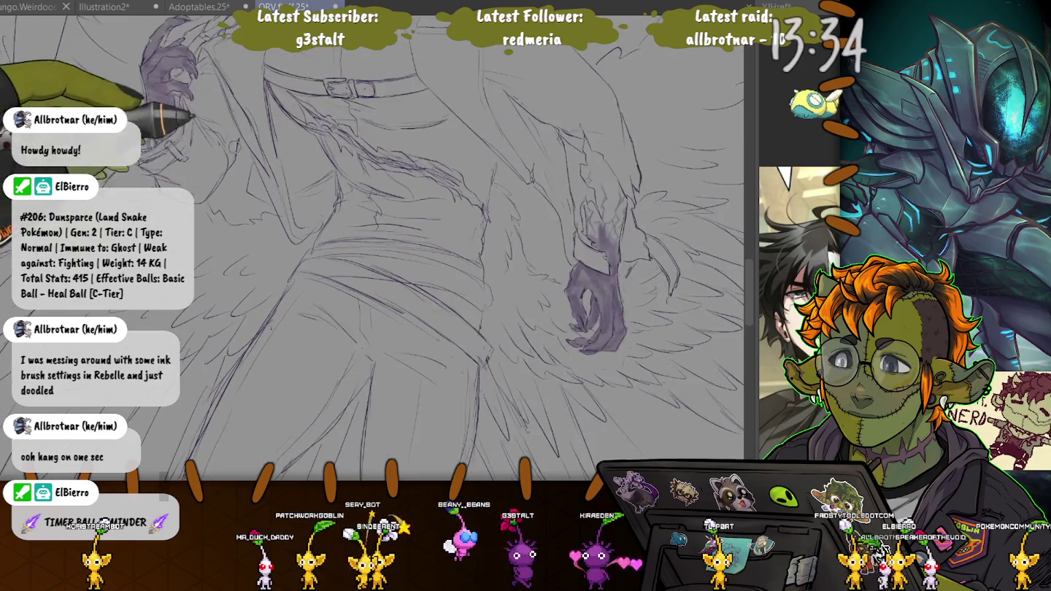
scroll(237, 134, "up", 3)
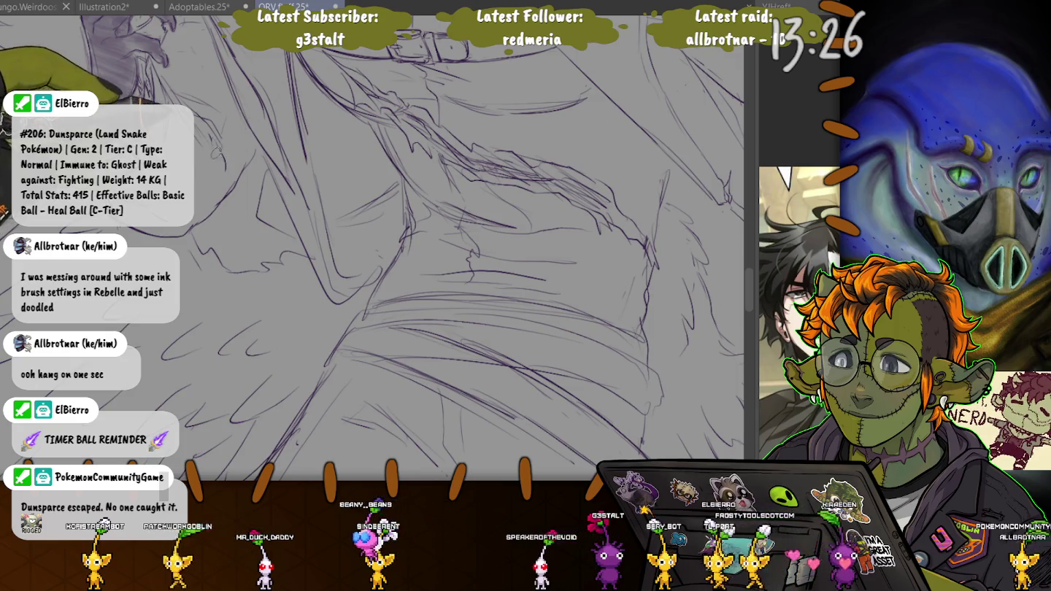
scroll(409, 241, "down", 1)
scroll(409, 240, "down", 1)
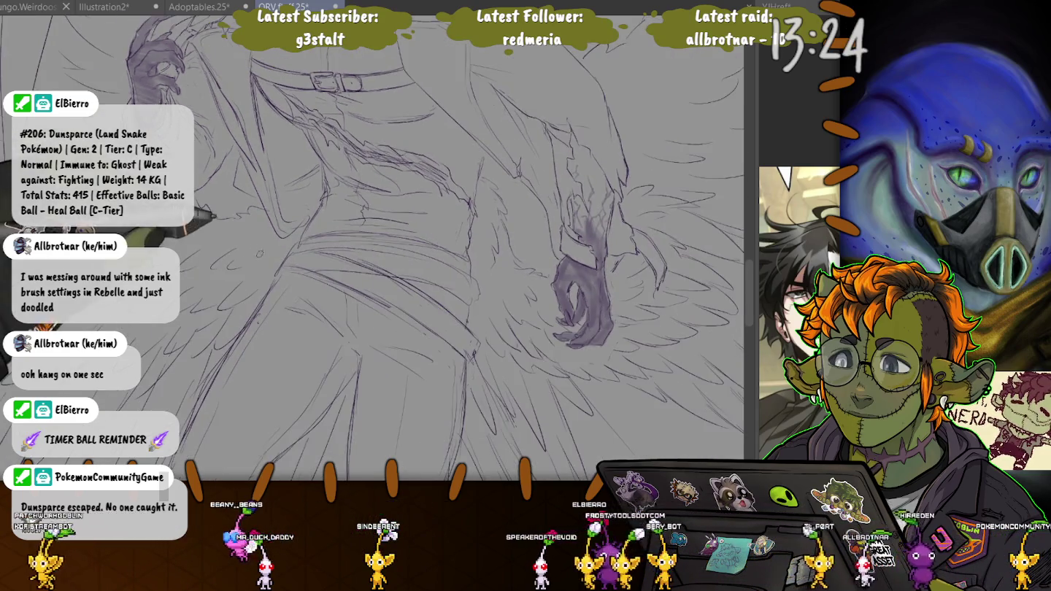
scroll(409, 241, "down", 1)
scroll(409, 241, "down", 2)
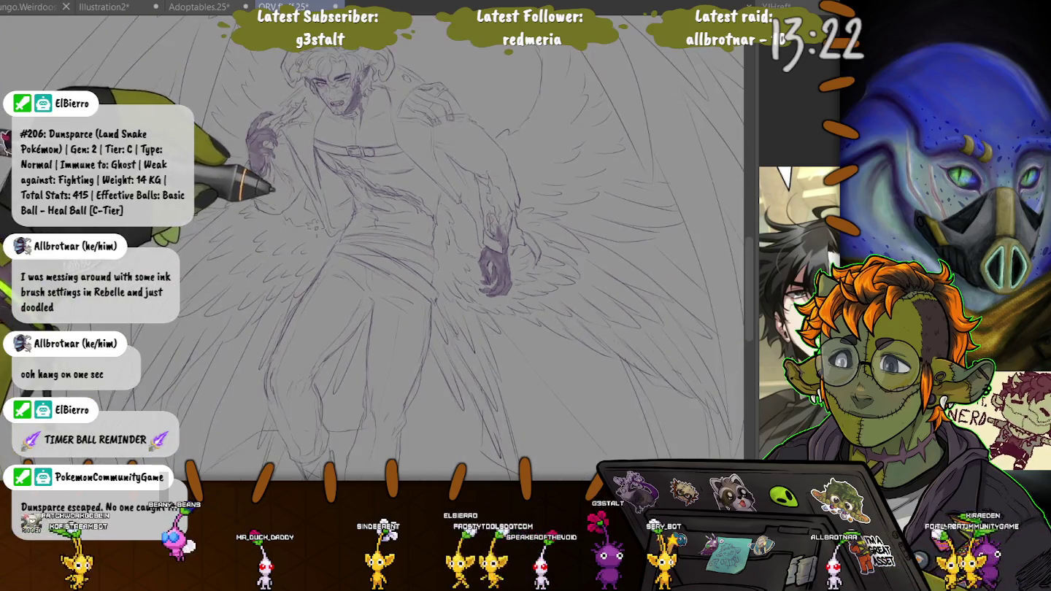
scroll(410, 240, "down", 1)
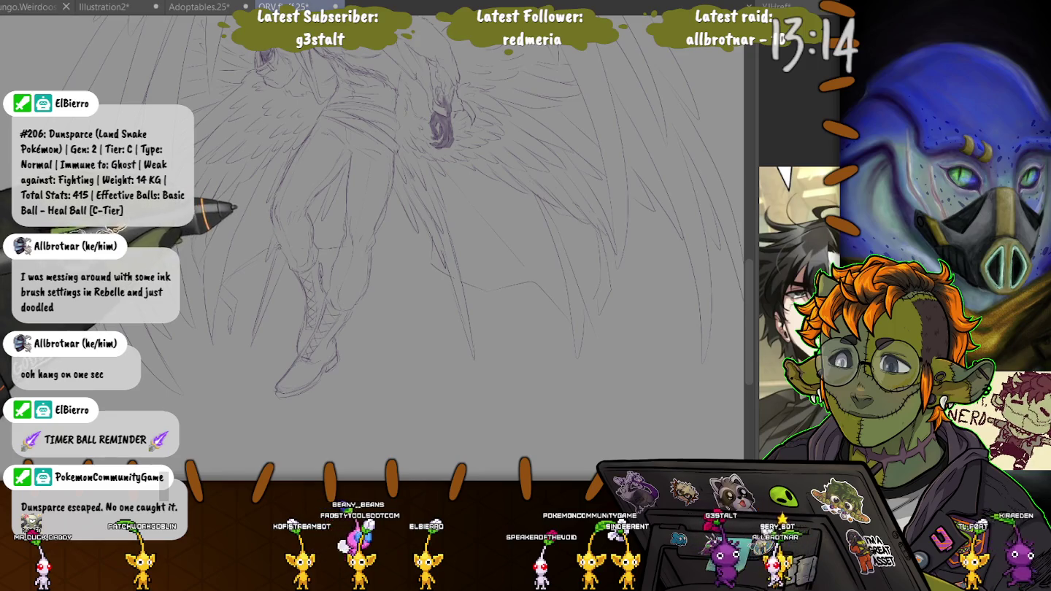
Shift the figure left and rotate the canvas around the lower hand and wing
left_click_drag(240, 211, 186, 215)
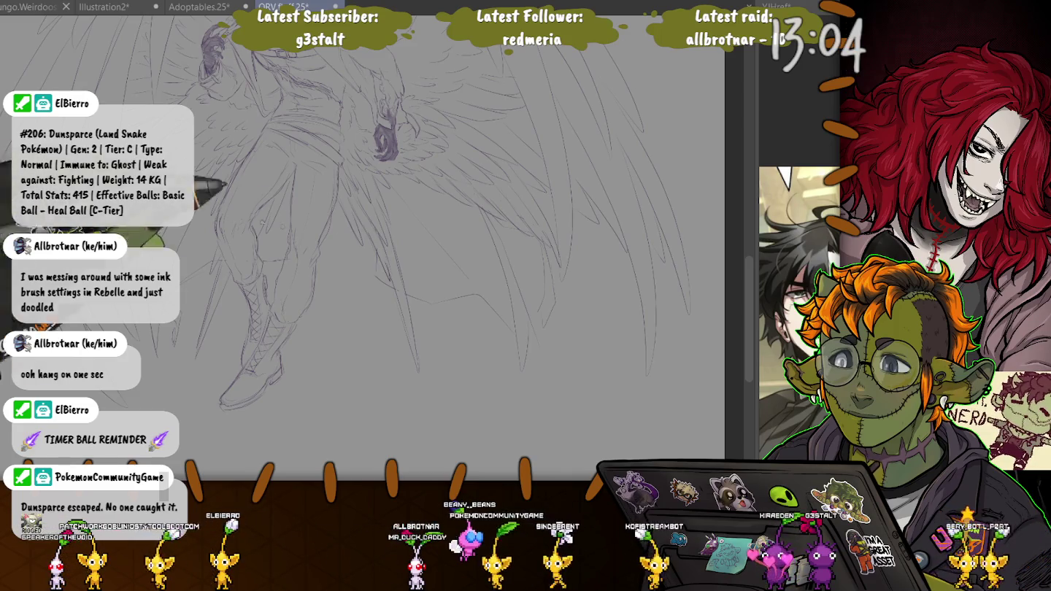
scroll(452, 241, "up", 4)
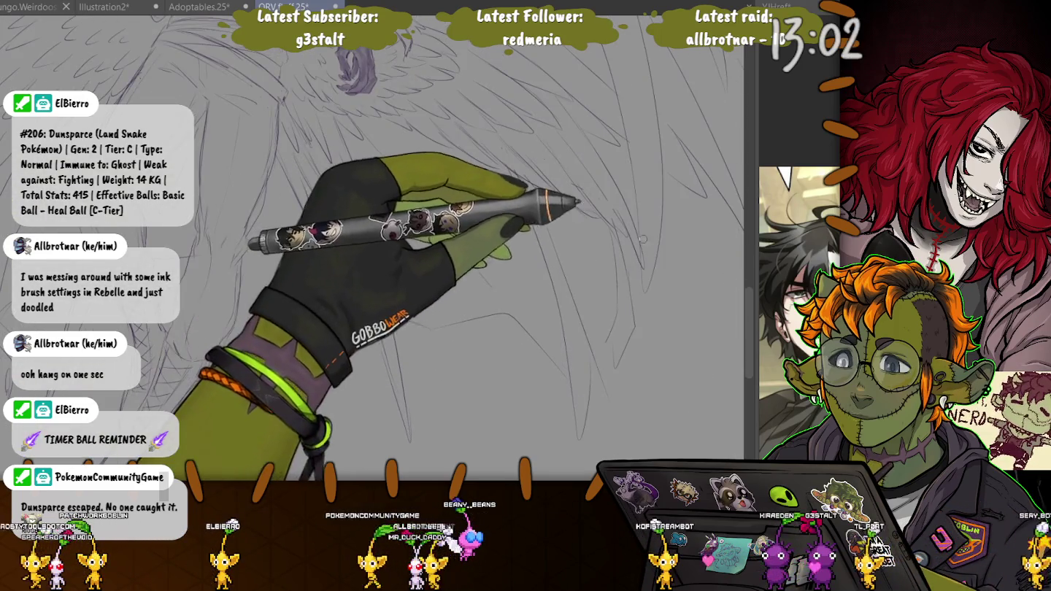
scroll(450, 238, "down", 3)
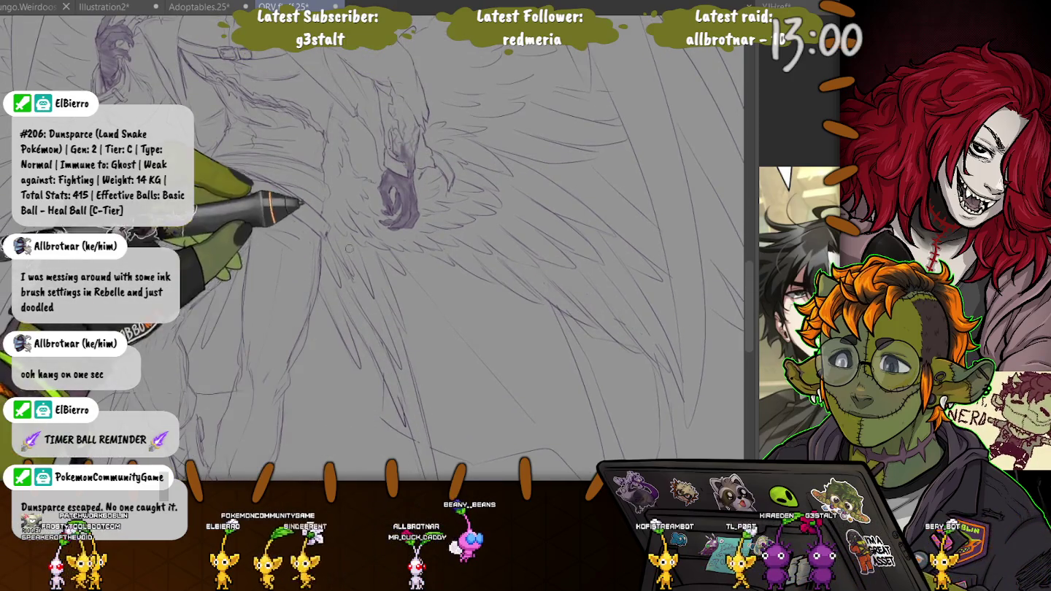
scroll(410, 234, "up", 2)
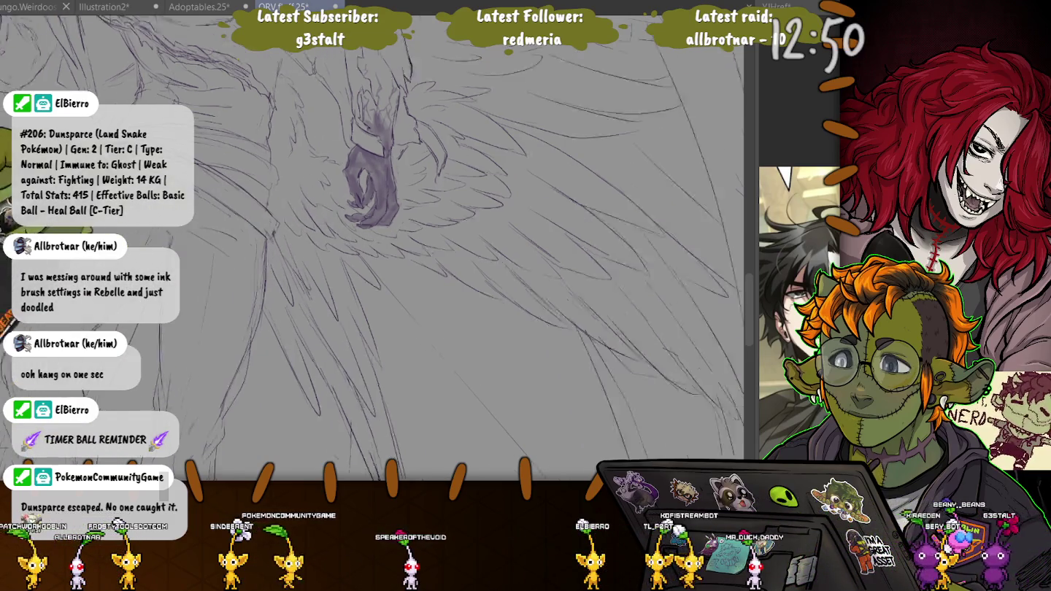
left_click_drag(394, 182, 417, 219)
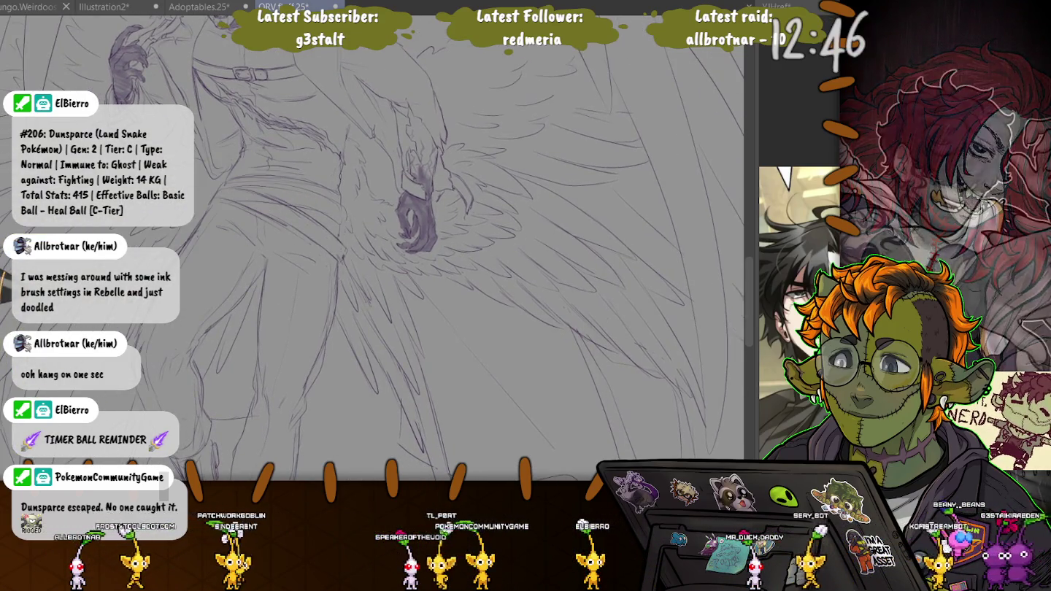
left_click_drag(416, 213, 350, 234)
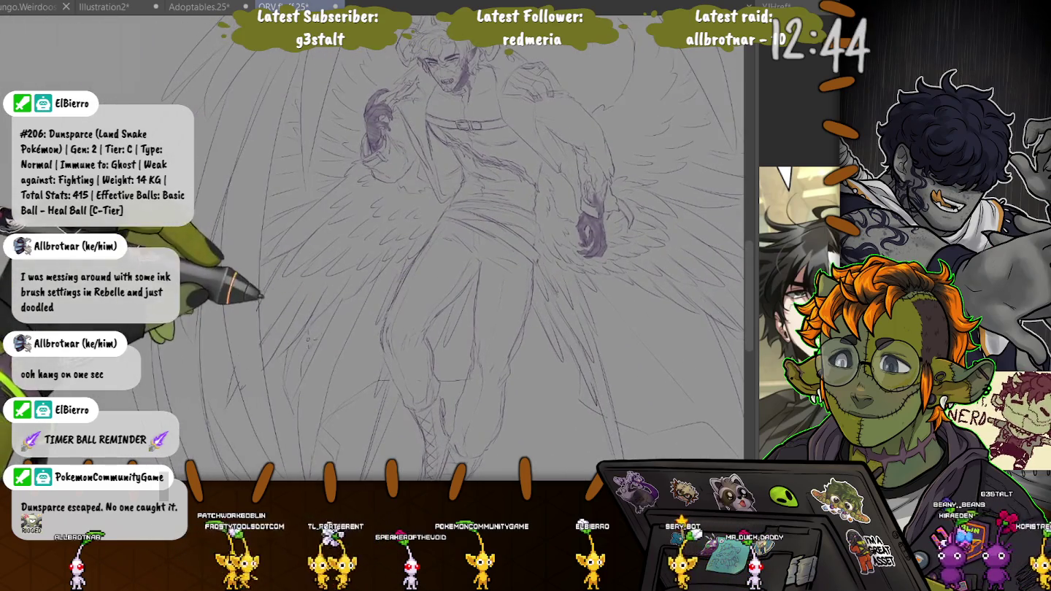
Rotate the canvas to a comfortable angle for the lower wing, then switch to the browser's deer image
mouse_move(187, 274)
left_mouse_down()
mouse_move(286, 243)
mouse_move(223, 192)
left_mouse_up()
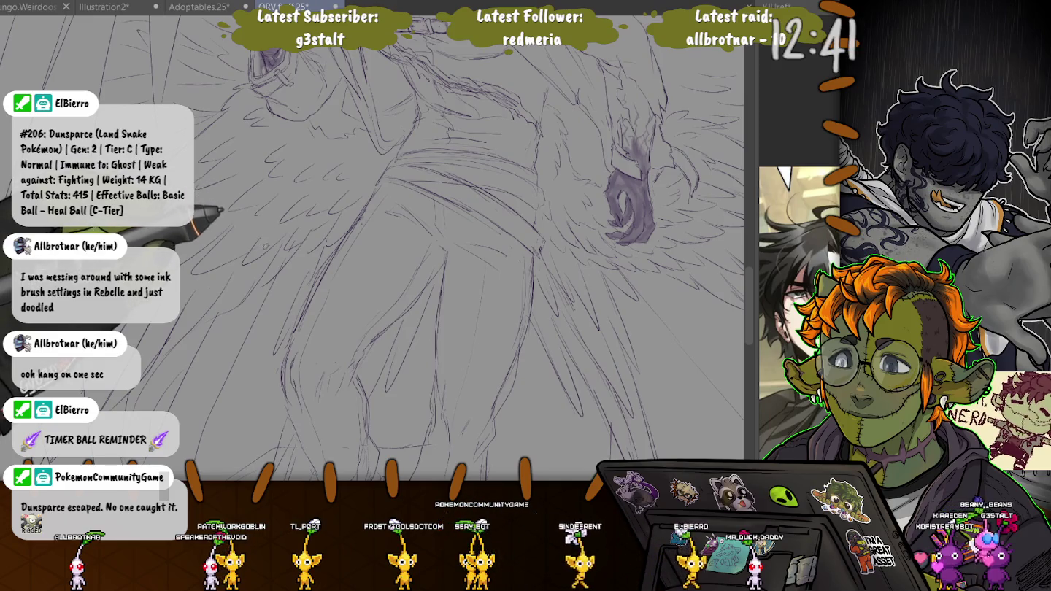
left_click_drag(218, 198, 168, 235)
left_click_drag(235, 232, 249, 259)
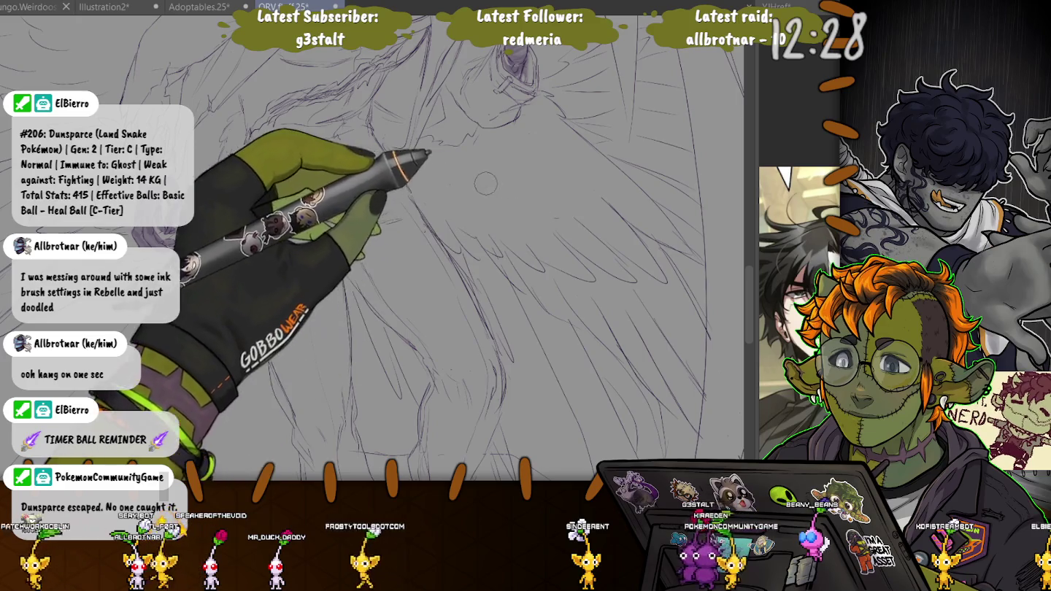
left_click_drag(514, 193, 430, 233)
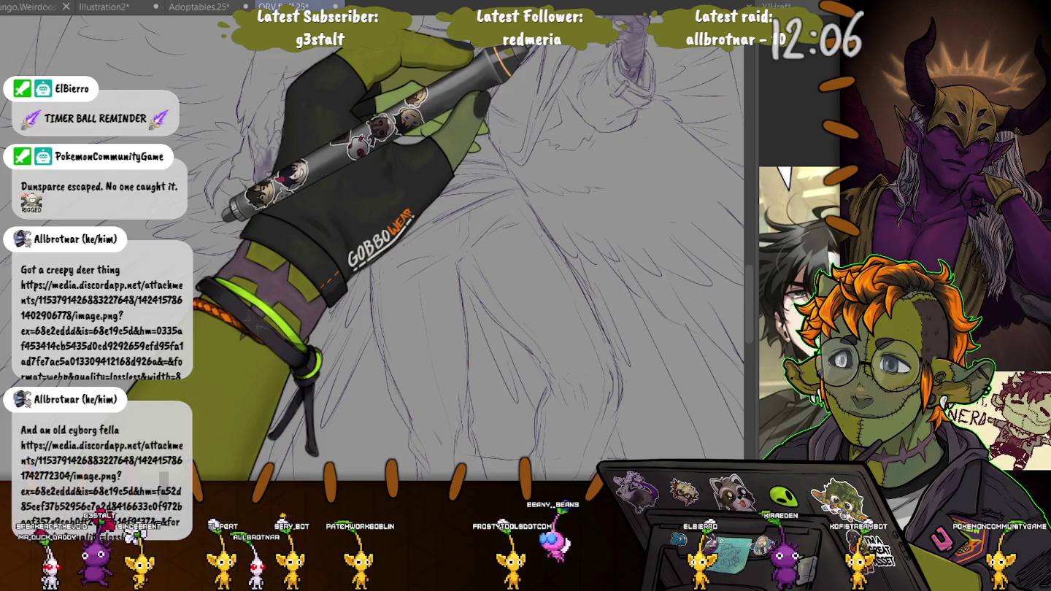
key("alt+Tab")
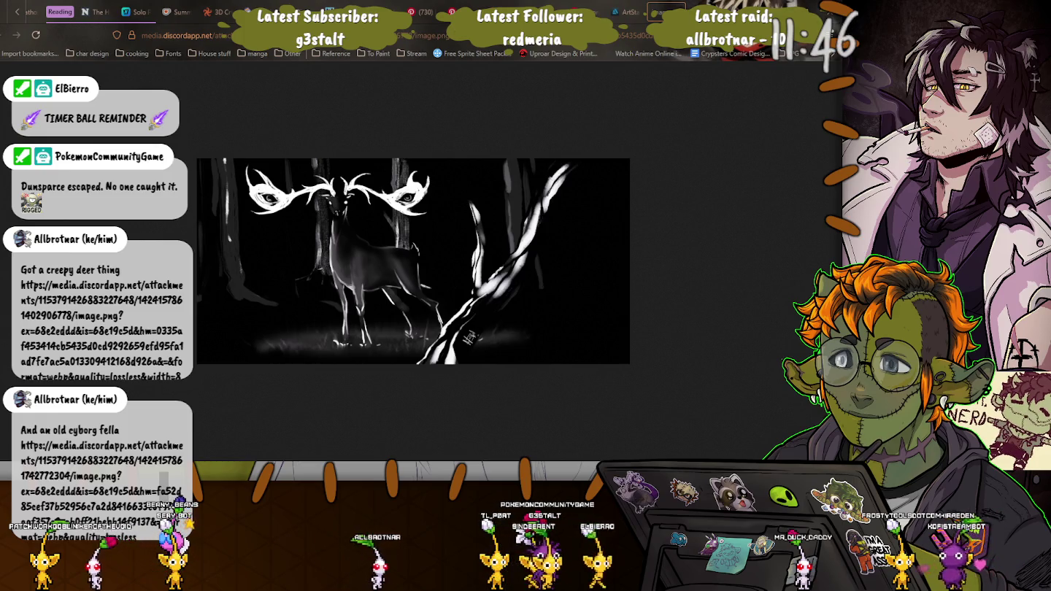
Return from the browser's deer picture to the demon sketch with Alt+Tab
key("alt+Tab")
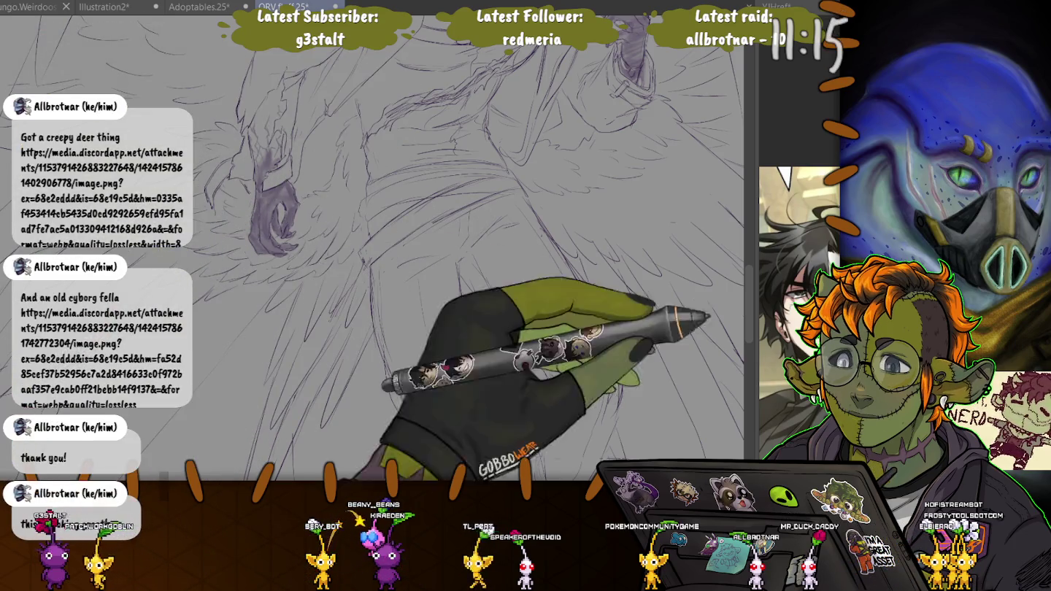
Pan across the wing and lasso the patch of feathers below the lower hand
left_click_drag(562, 387, 504, 352)
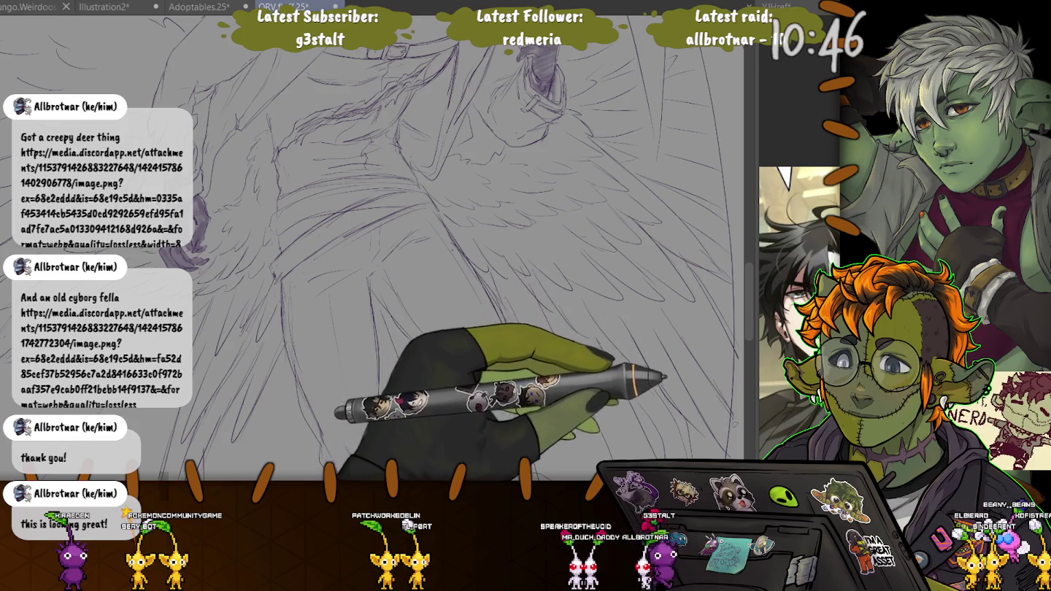
scroll(467, 248, "left", 3)
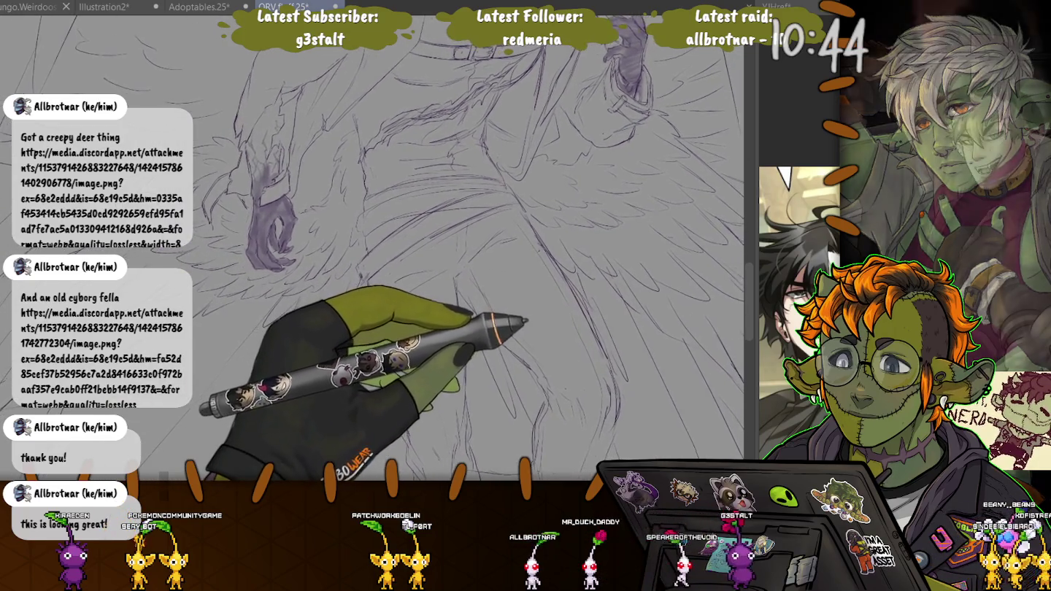
scroll(467, 247, "right", 2)
scroll(467, 248, "right", 2)
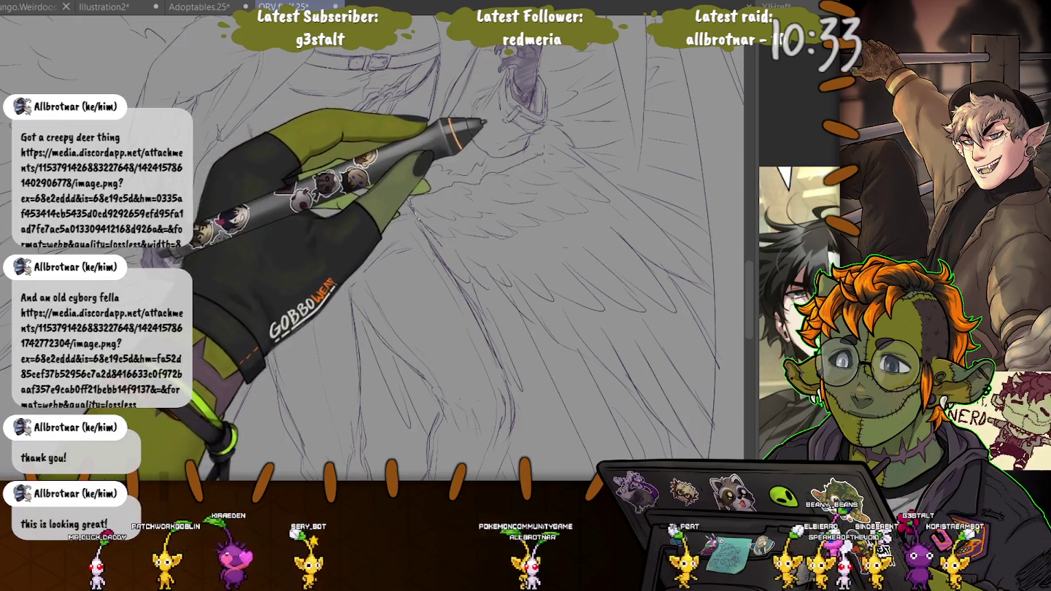
left_click_drag(486, 183, 424, 219)
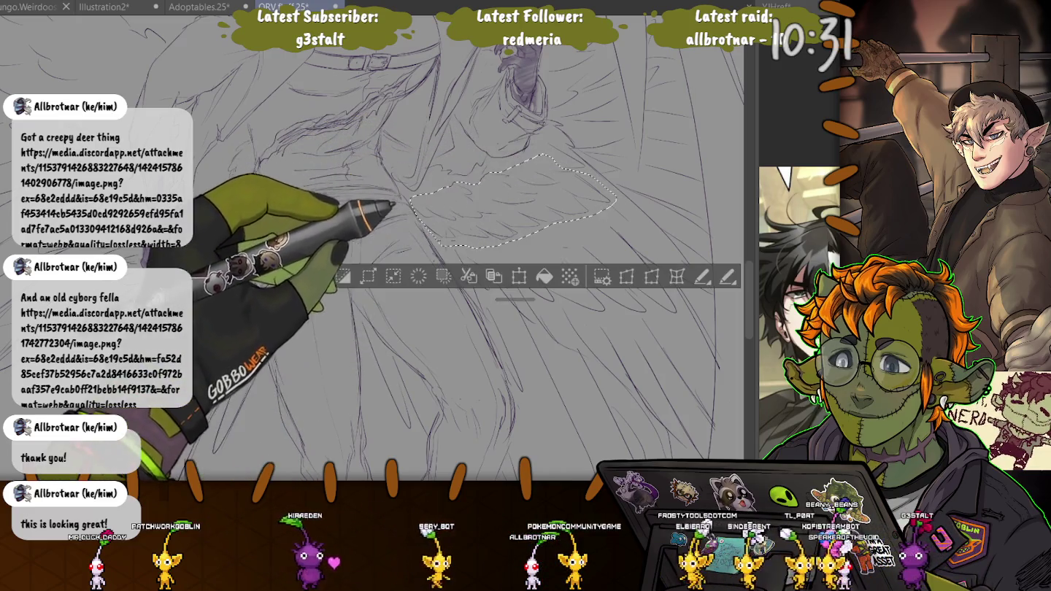
Transform the lassoed wing feathers with Ctrl+T, confirm the change, and deselect
key("ctrl+t")
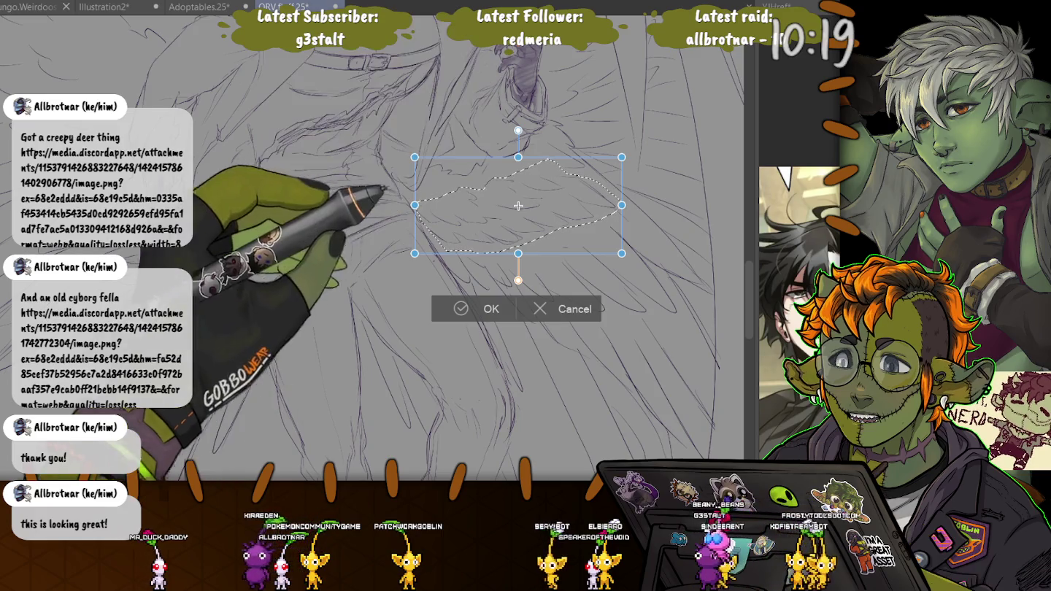
key("Return")
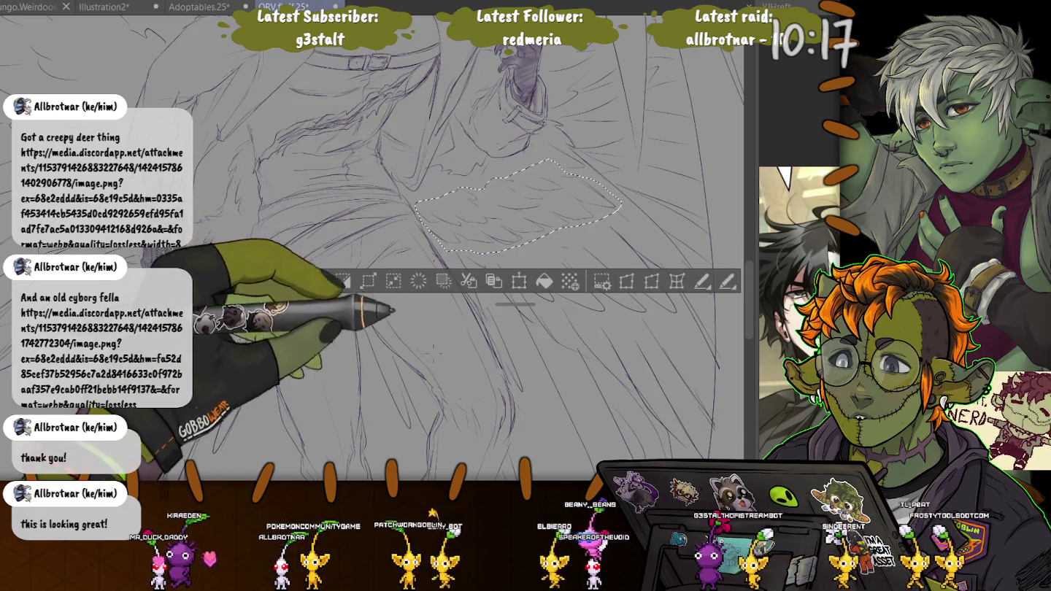
key("ctrl+d")
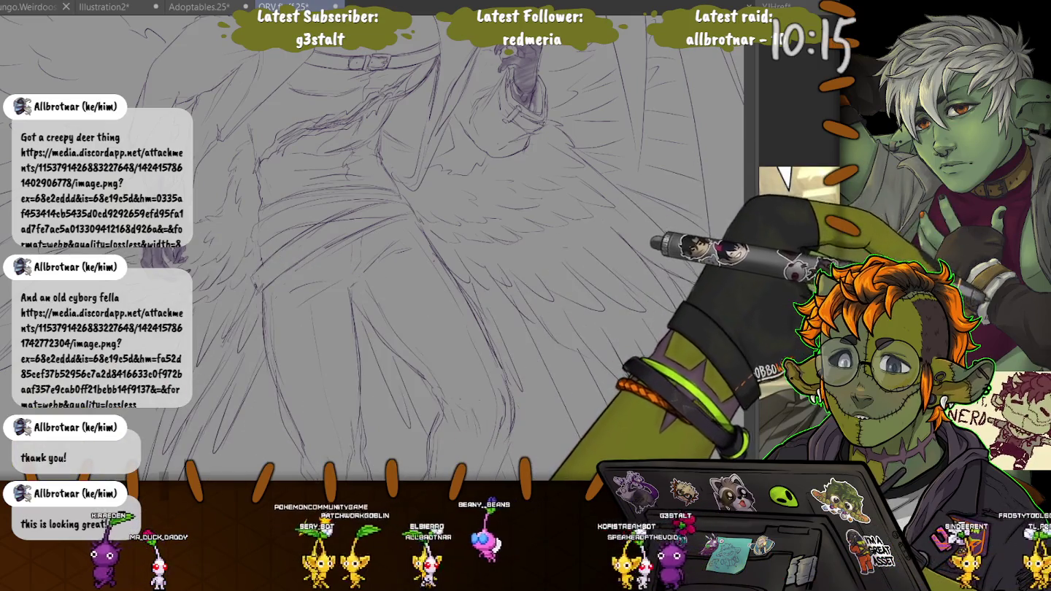